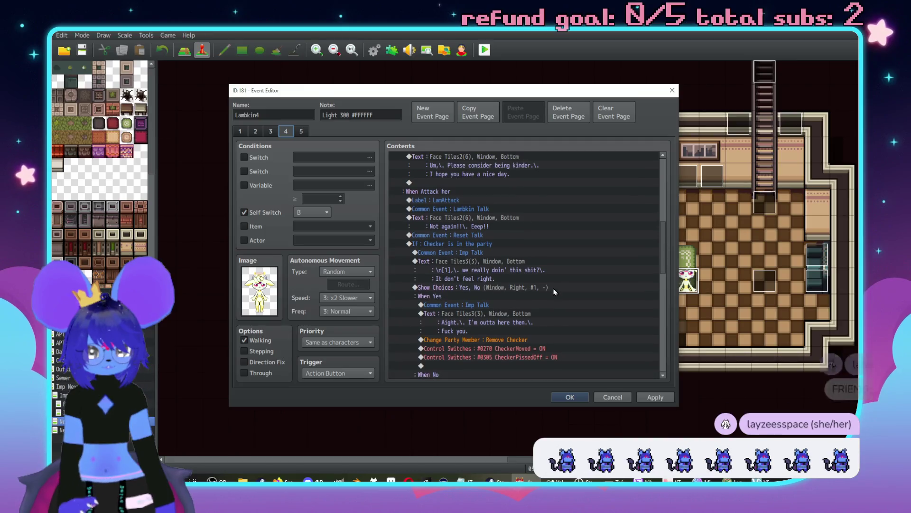
scroll(527, 289, "up", 7)
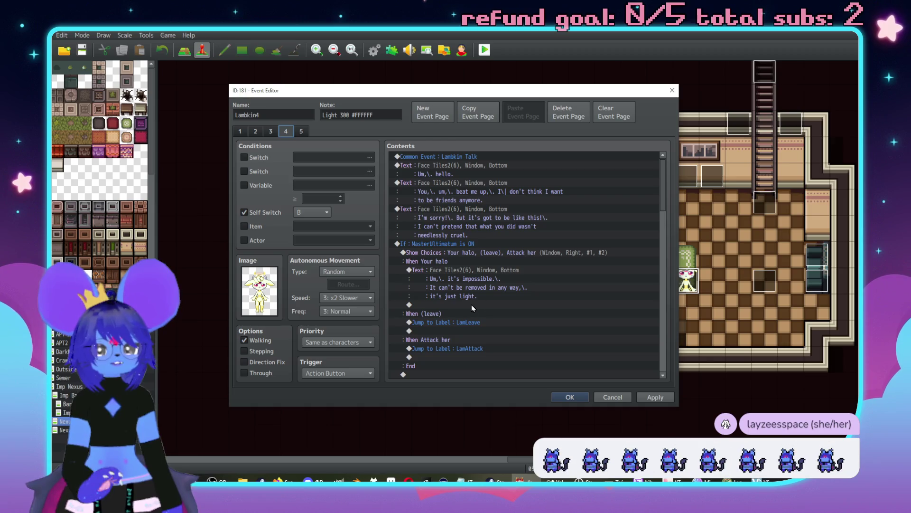
- Paste Control Switches #0306 LambkinHaloChat = ON after the 'it's just light.' line on Lambkin4 page 4
left_click(514, 305)
key("ctrl+v")
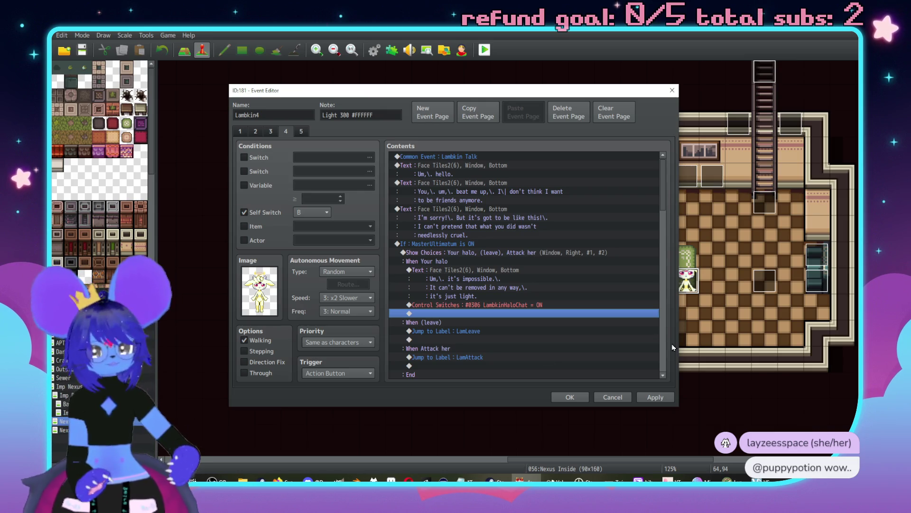
- Review page 4, glance at page 5, then cancel out of the Lambkin4 event editor
scroll(584, 320, "down", 8)
scroll(622, 255, "down", 12)
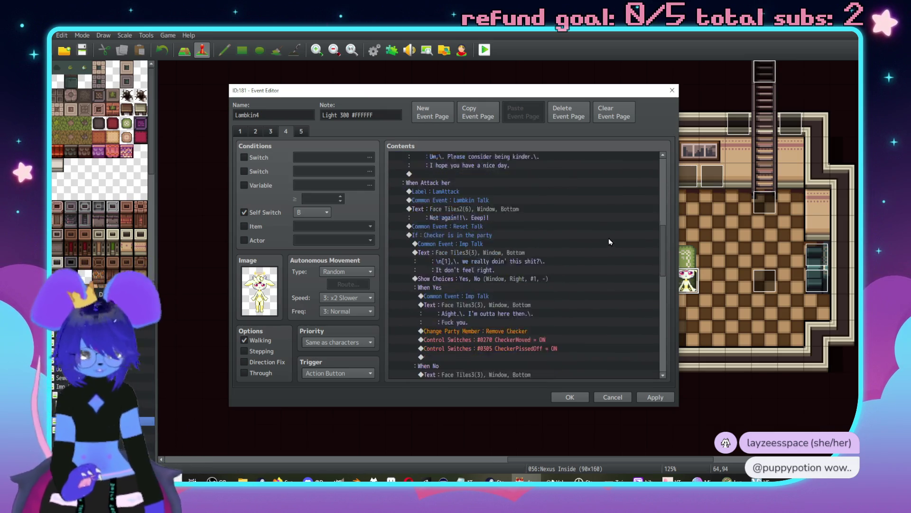
scroll(640, 193, "down", 1)
scroll(618, 315, "up", 5)
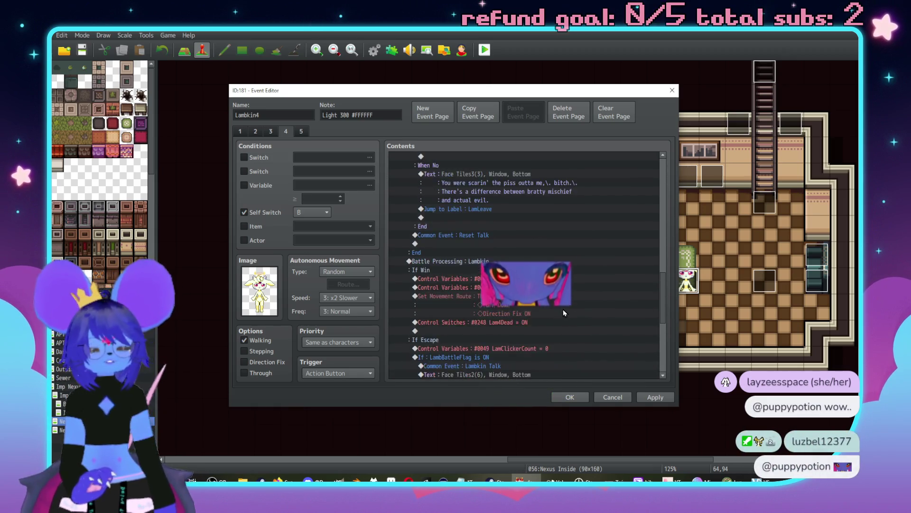
left_click(301, 132)
left_click(288, 132)
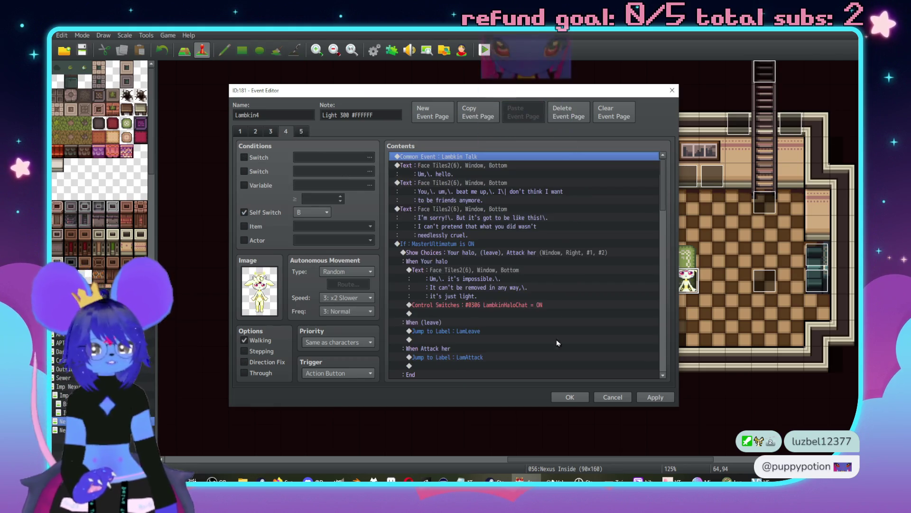
left_click(605, 398)
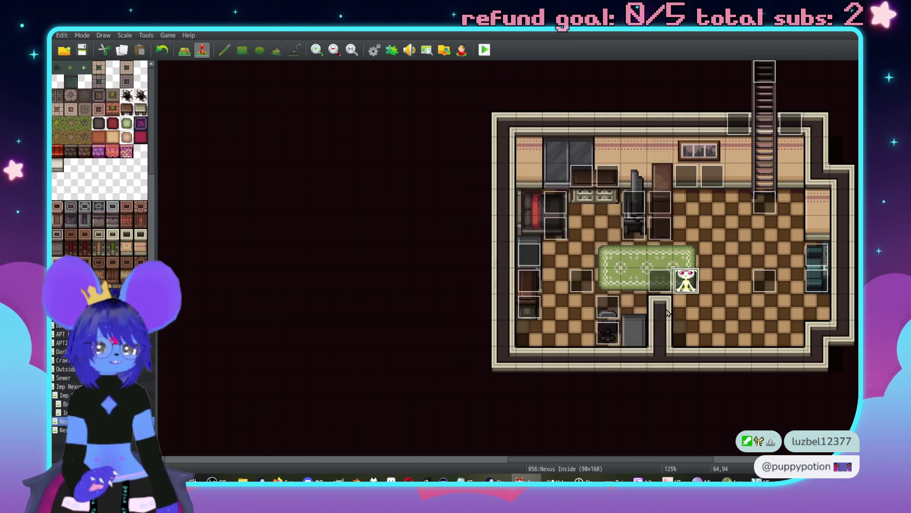
- Pan the Nexus Inside map past the ladder room to the kitchen and open Lambkin1
scroll(628, 369, "down", 5)
scroll(581, 197, "up", 10)
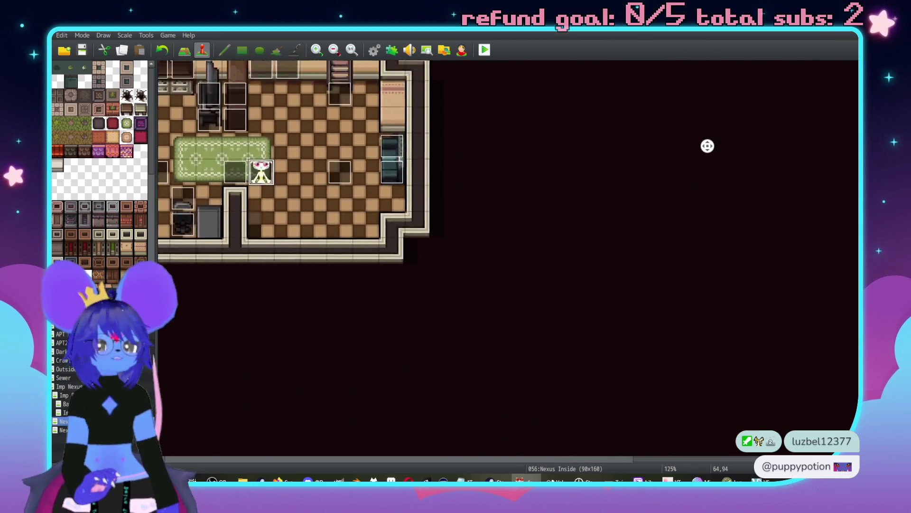
scroll(661, 218, "down", 4)
scroll(442, 296, "left", 5)
middle_click(681, 241)
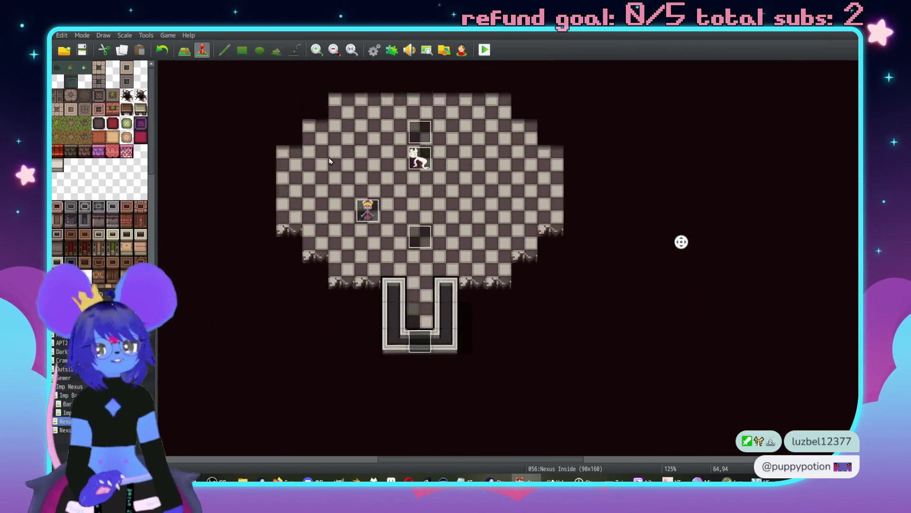
middle_click(559, 190)
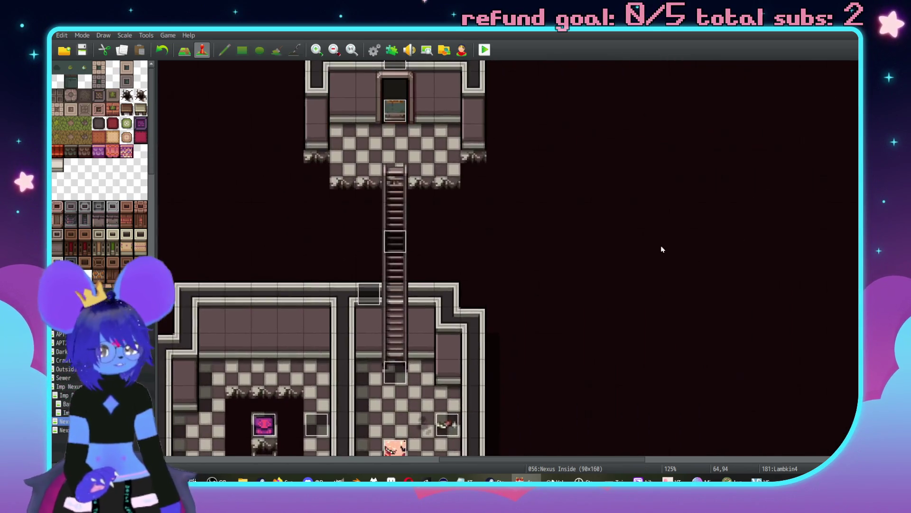
middle_click(736, 322)
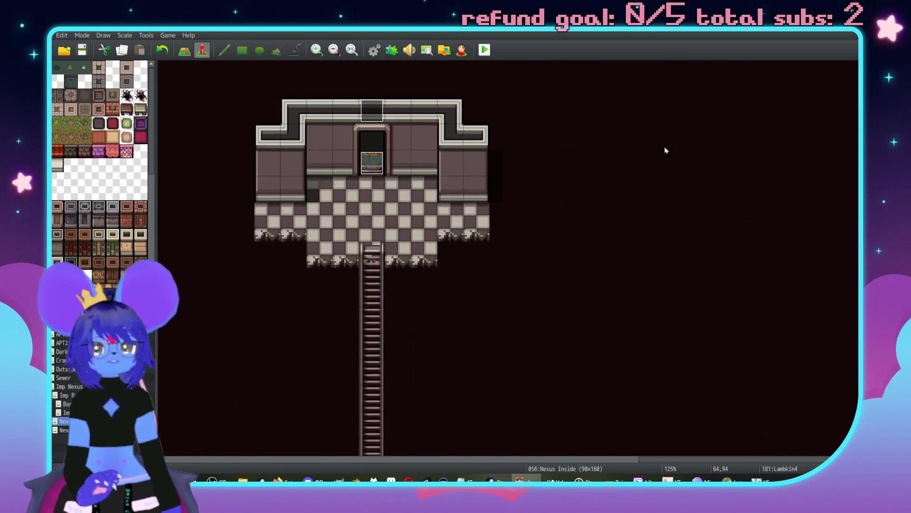
middle_click(663, 327)
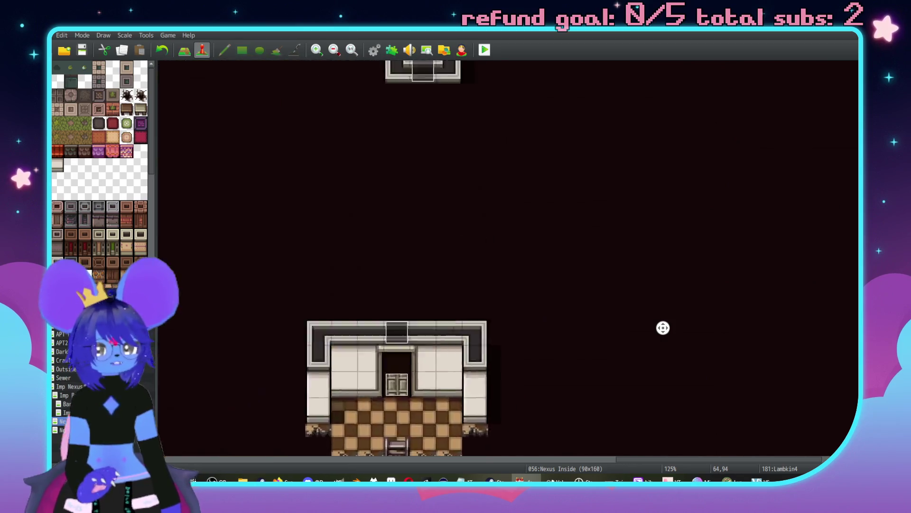
middle_click(474, 314)
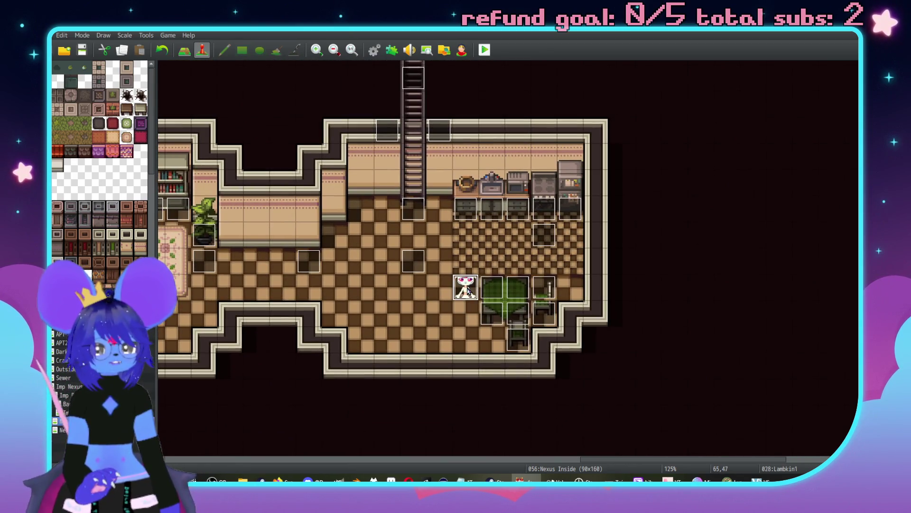
double_click(467, 290)
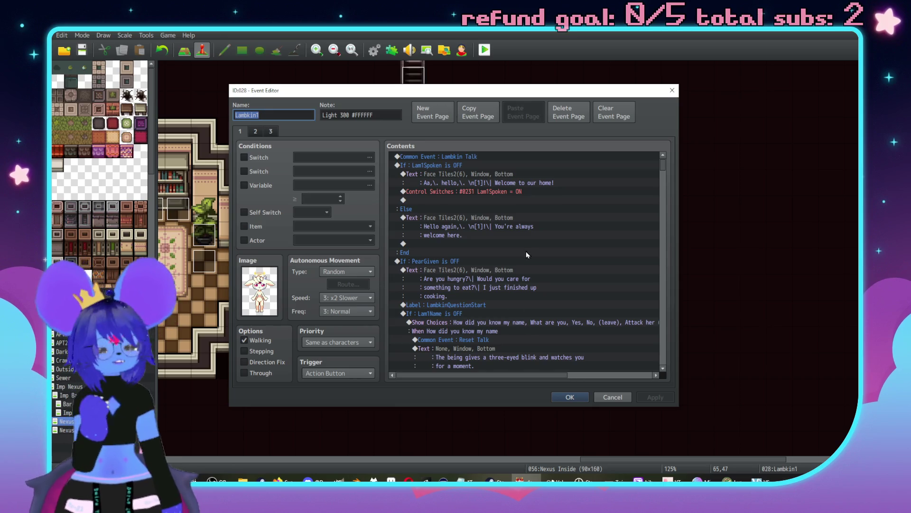
- Paste #0306 LambkinHaloChat = ON at the #0311 HaloImmaterial line and re-place HaloImmaterial in the inner branch
scroll(524, 253, "down", 10)
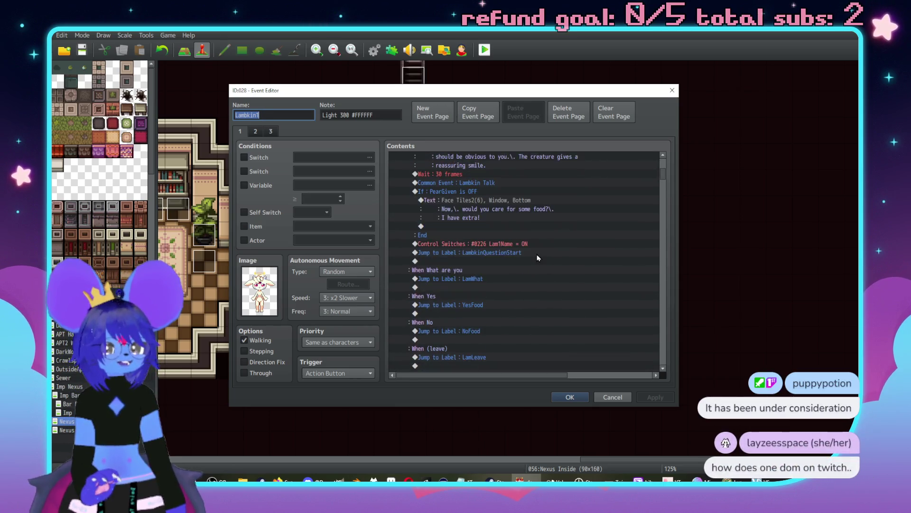
scroll(538, 258, "down", 10)
scroll(507, 330, "down", 5)
left_click(513, 269)
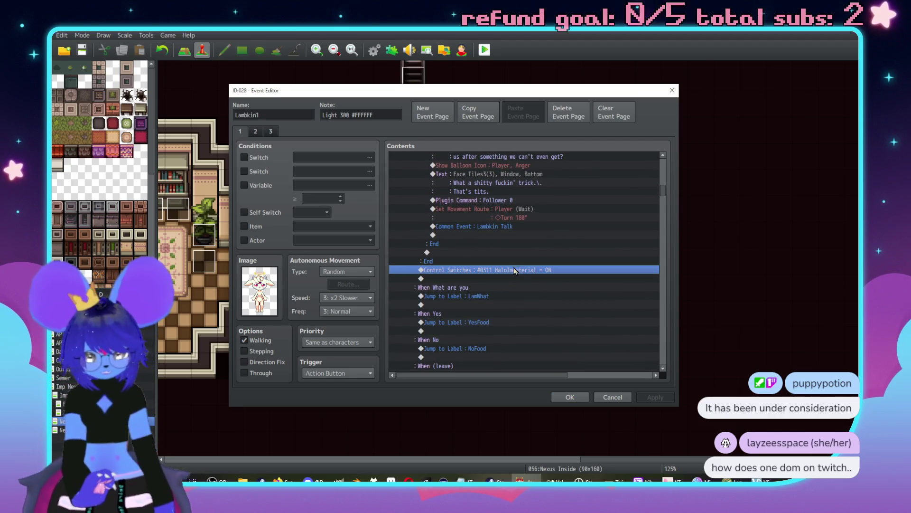
key("ctrl+v")
key("Delete")
scroll(498, 276, "up", 2)
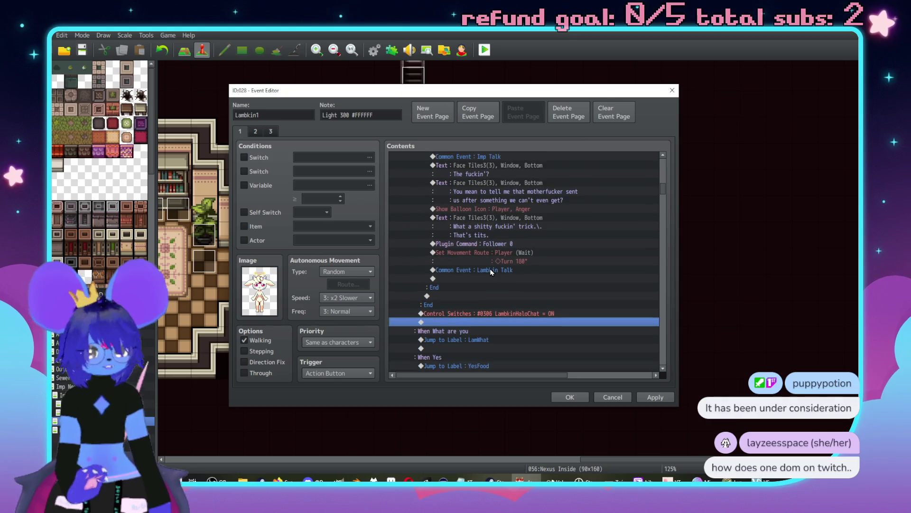
key("ctrl+v")
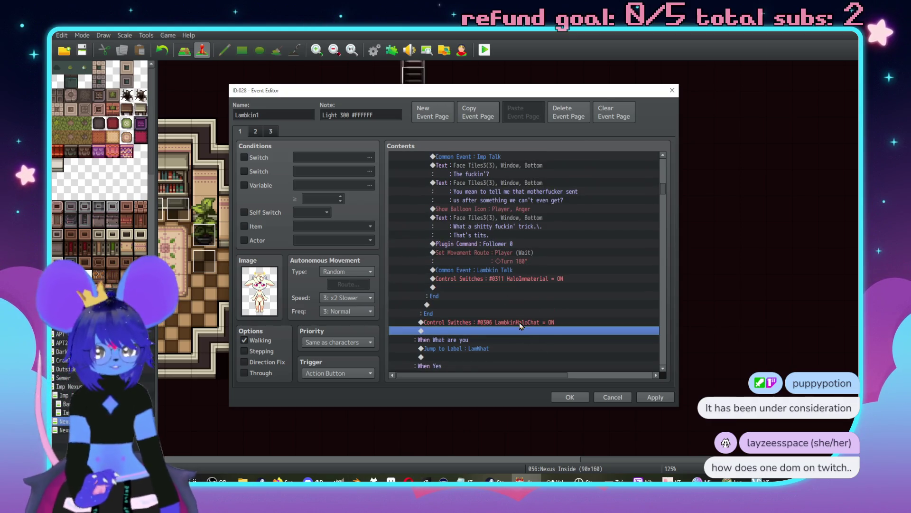
- In the MasterUltimatum halo choices block, paste #0306 LambkinHaloChat = ON before the jump
scroll(523, 326, "down", 9)
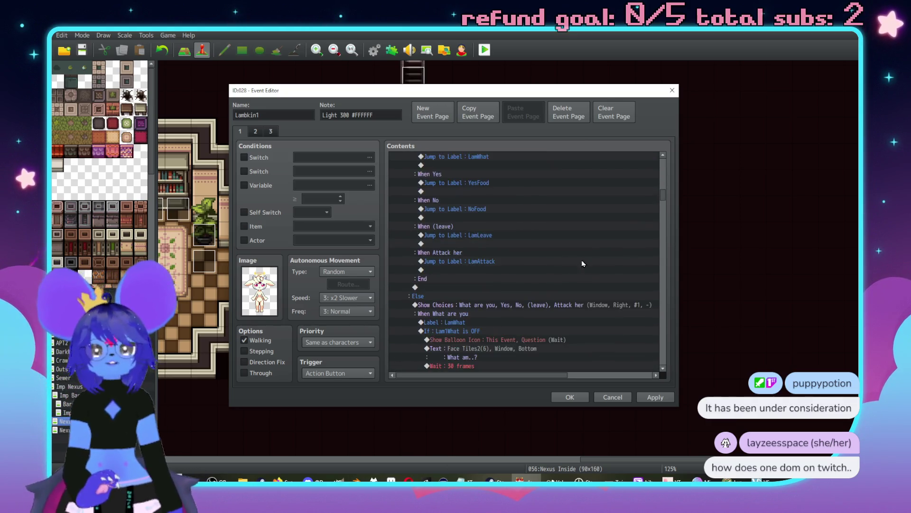
scroll(565, 264, "down", 12)
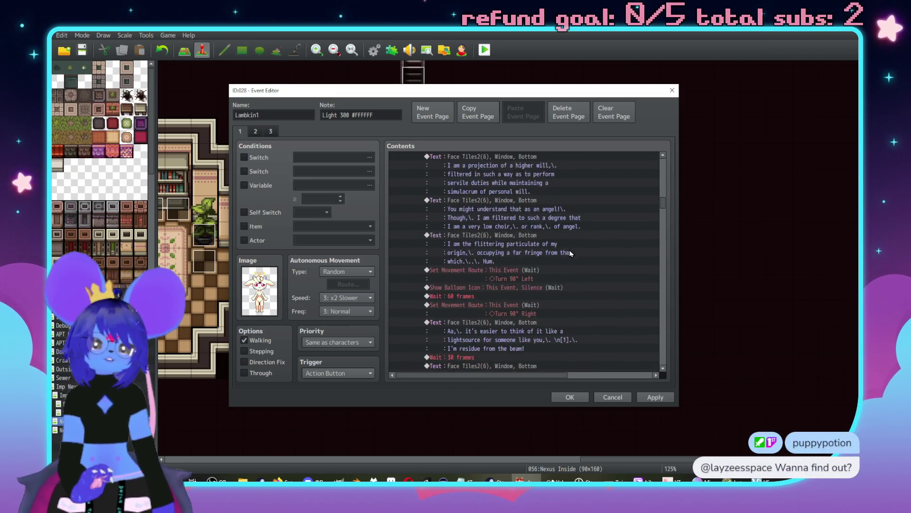
scroll(660, 218, "down", 10)
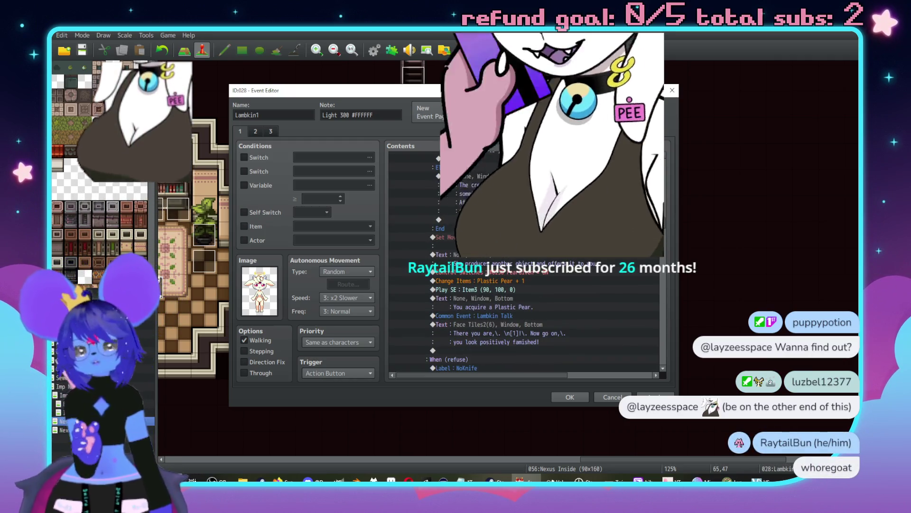
scroll(524, 261, "down", 2)
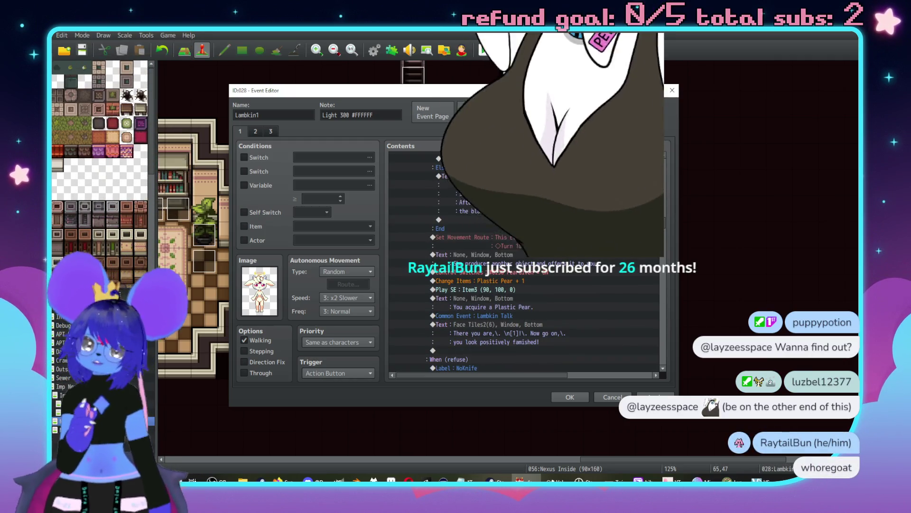
scroll(664, 358, "down", 2)
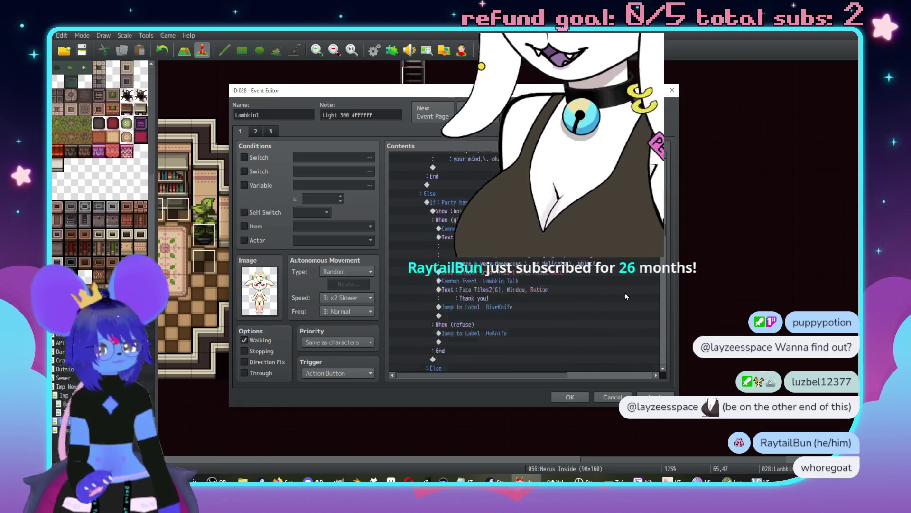
scroll(664, 358, "down", 10)
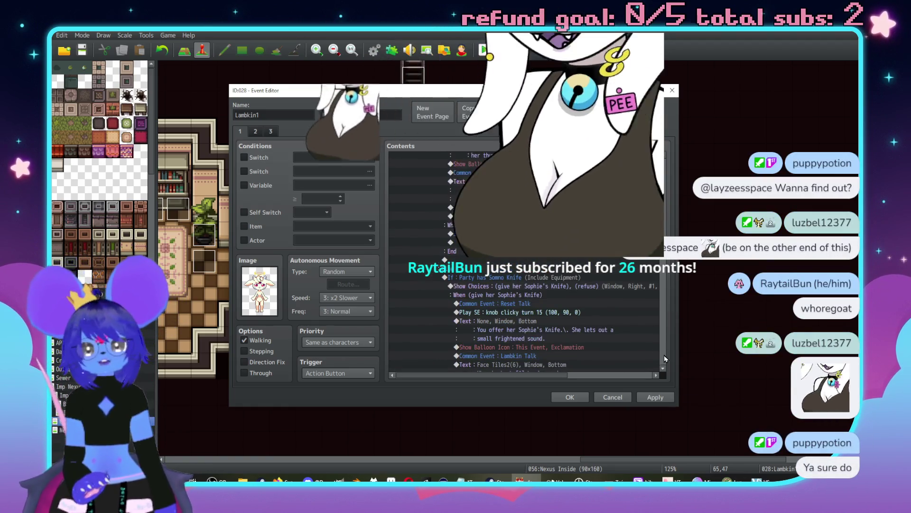
scroll(664, 358, "down", 10)
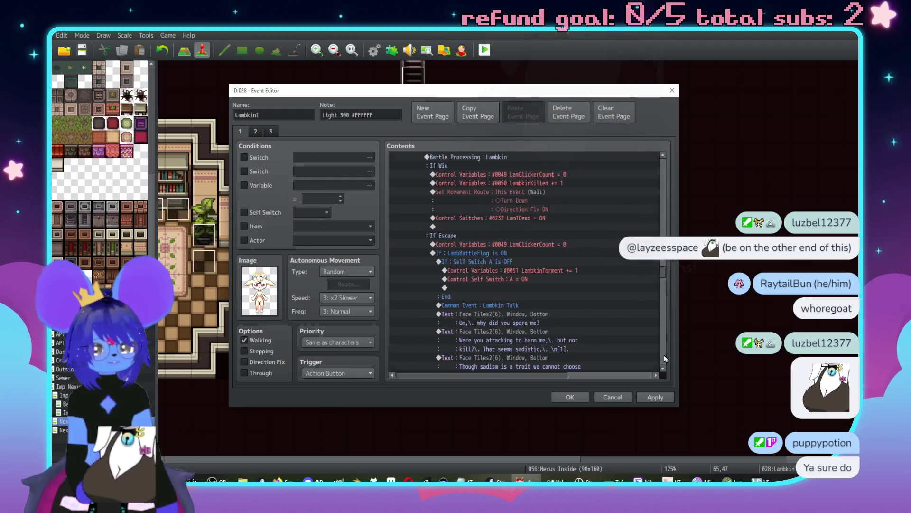
scroll(664, 358, "down", 5)
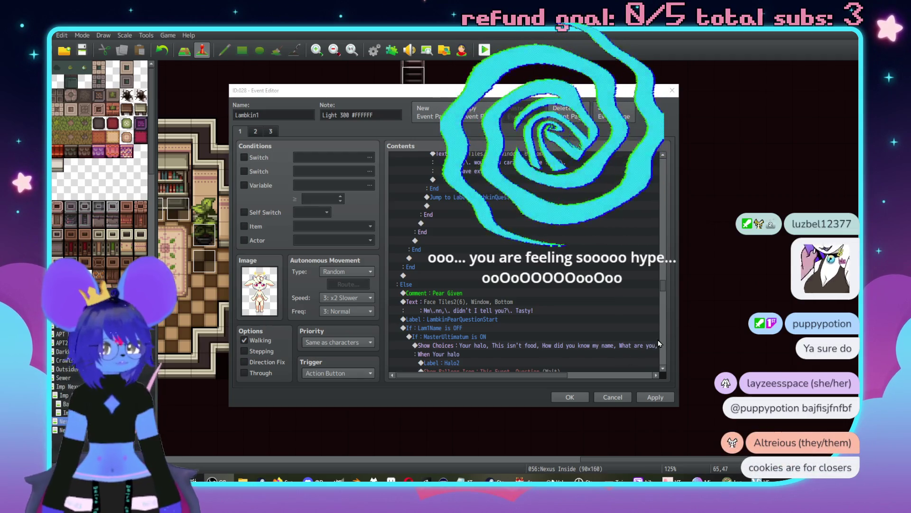
left_click(633, 341)
scroll(616, 318, "down", 6)
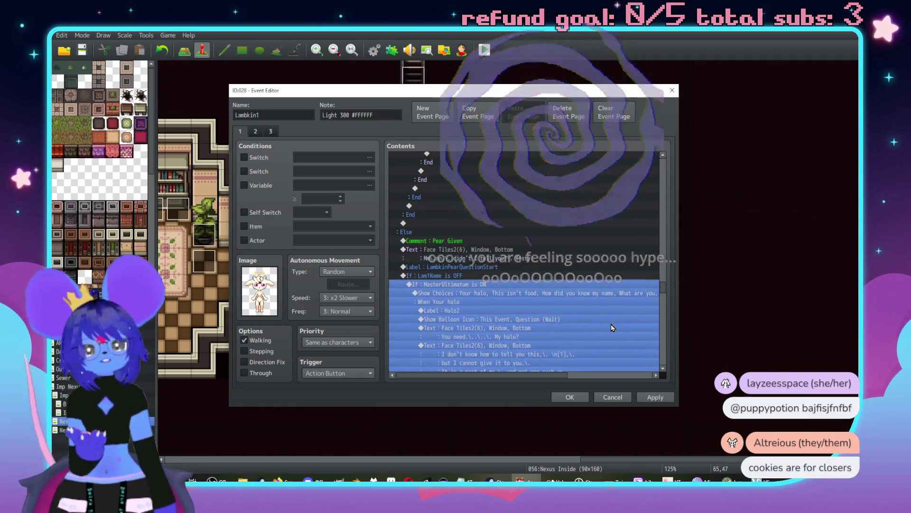
scroll(602, 311, "down", 10)
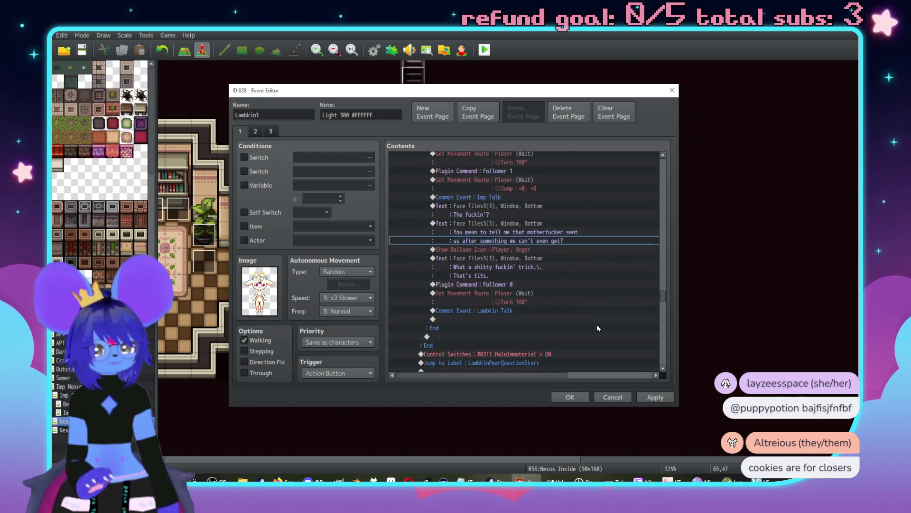
key("ctrl+v")
- Move #0311 HaloImmaterial to sit after the Common Event: Lambkin Talk call
left_click(523, 320)
left_click(501, 276)
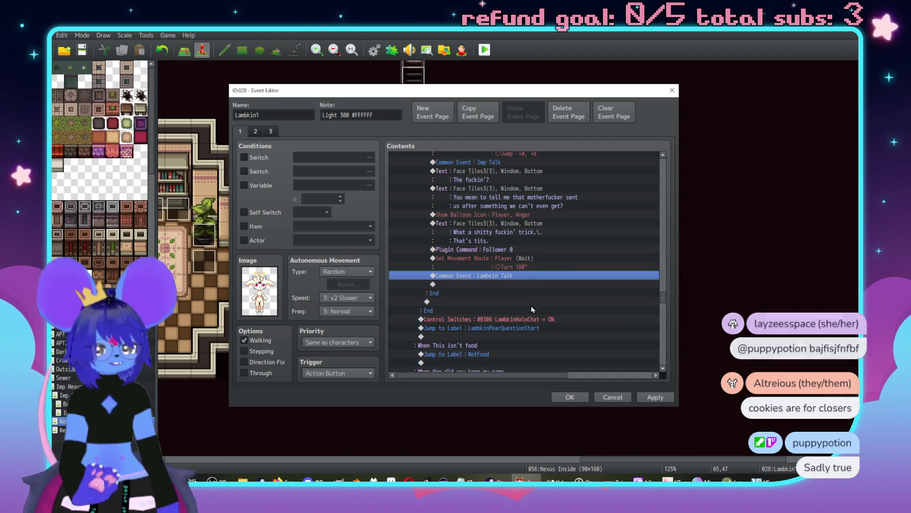
key("ctrl+v")
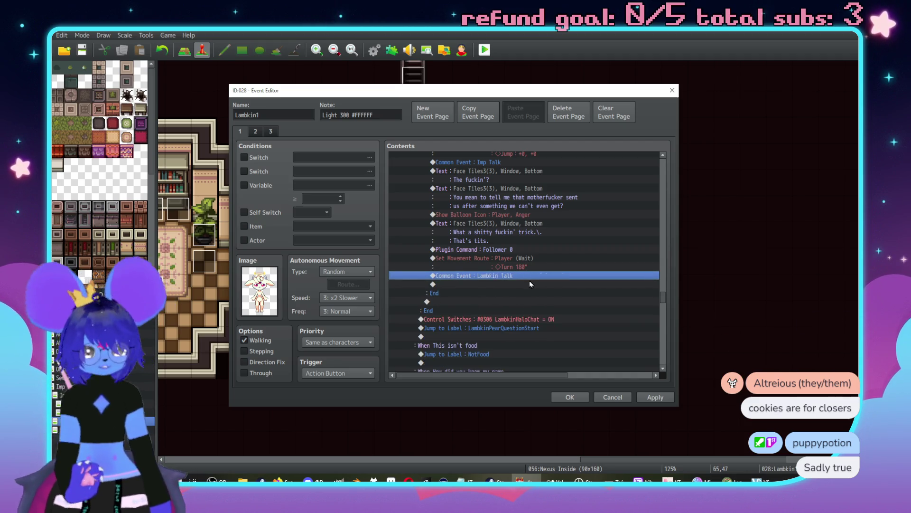
left_click(518, 283)
key("ctrl+v")
left_click(540, 327)
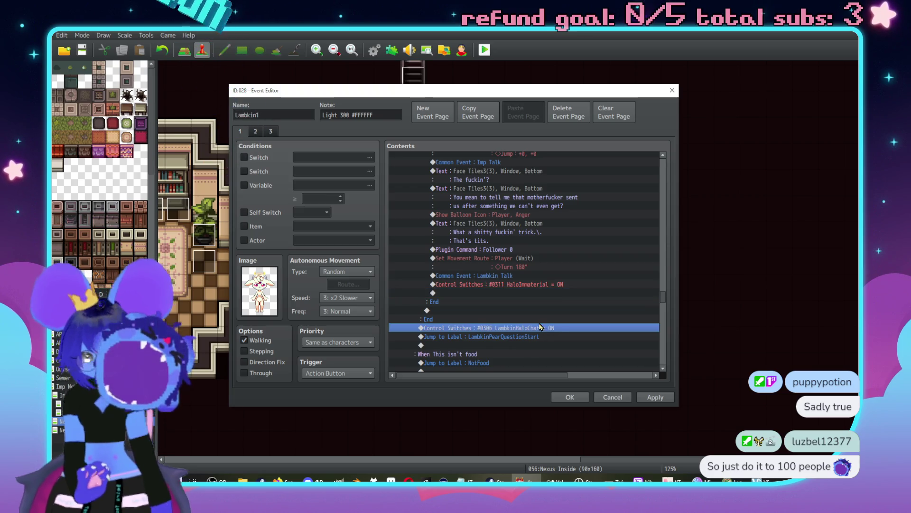
scroll(570, 303, "down", 6)
scroll(577, 311, "down", 8)
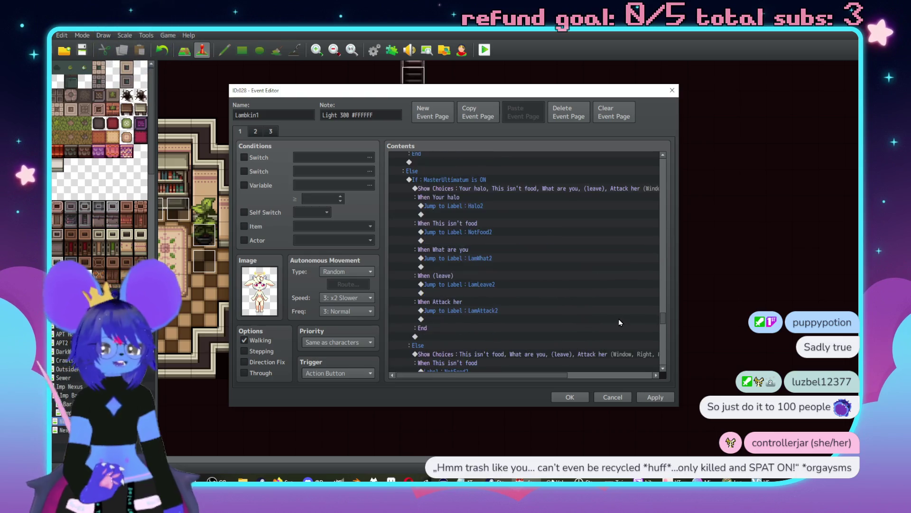
scroll(619, 323, "down", 8)
scroll(605, 318, "down", 5)
scroll(617, 321, "up", 2)
scroll(618, 317, "down", 5)
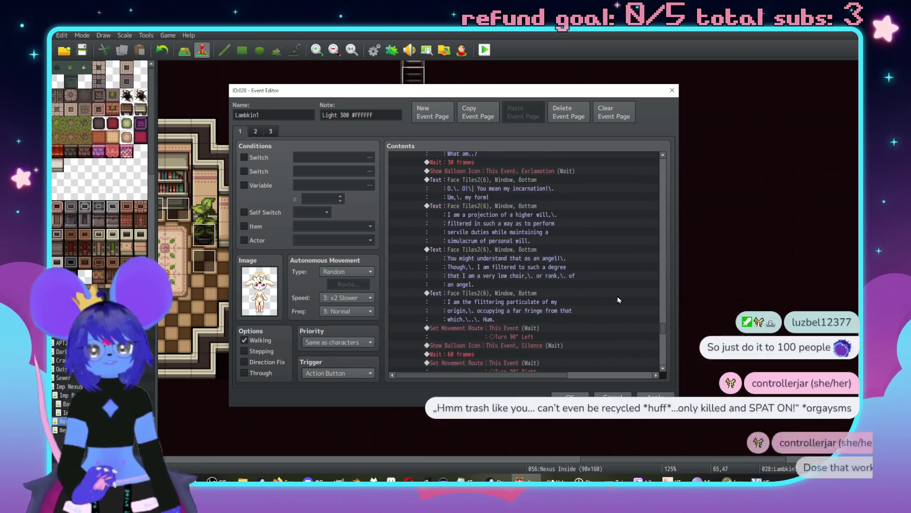
scroll(575, 285, "down", 6)
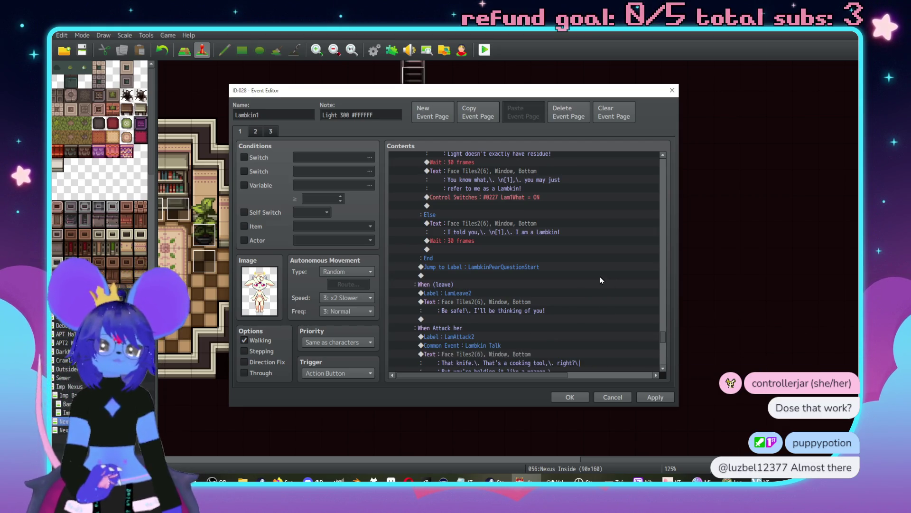
scroll(597, 284, "down", 10)
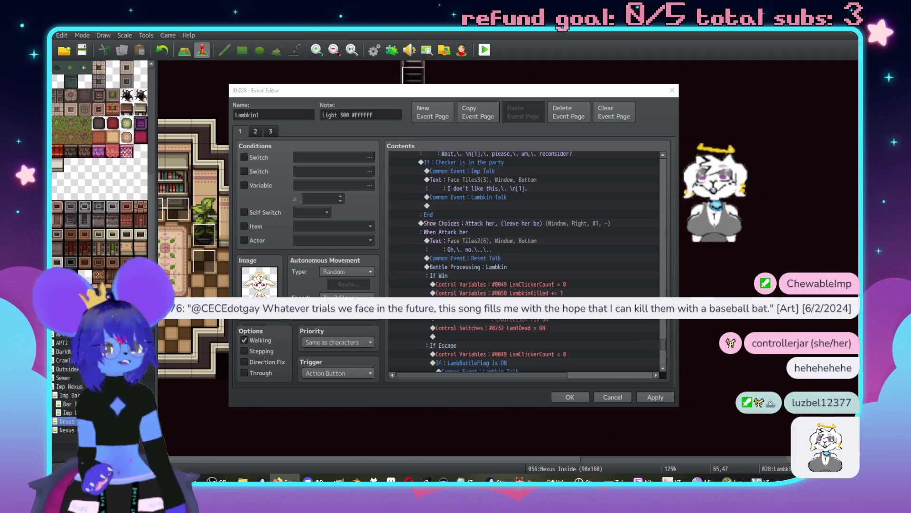
scroll(565, 280, "down", 6)
scroll(565, 280, "down", 10)
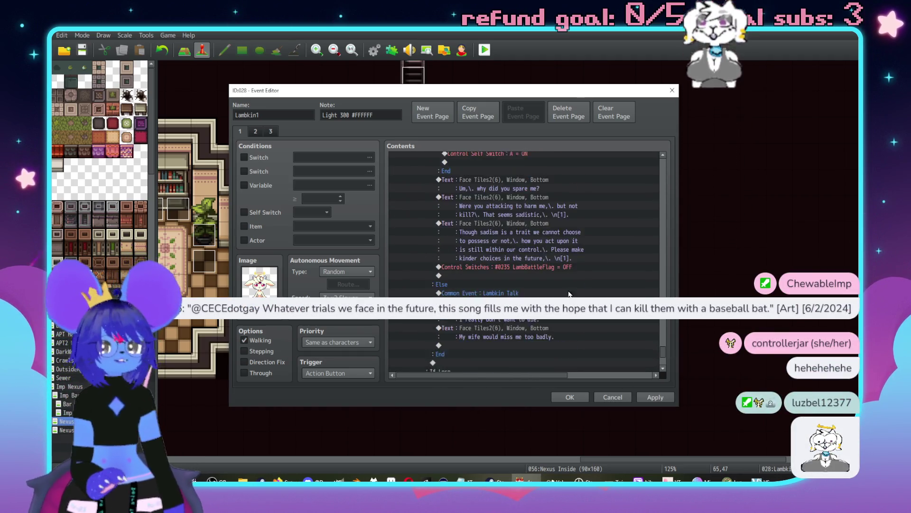
scroll(544, 294, "down", 1)
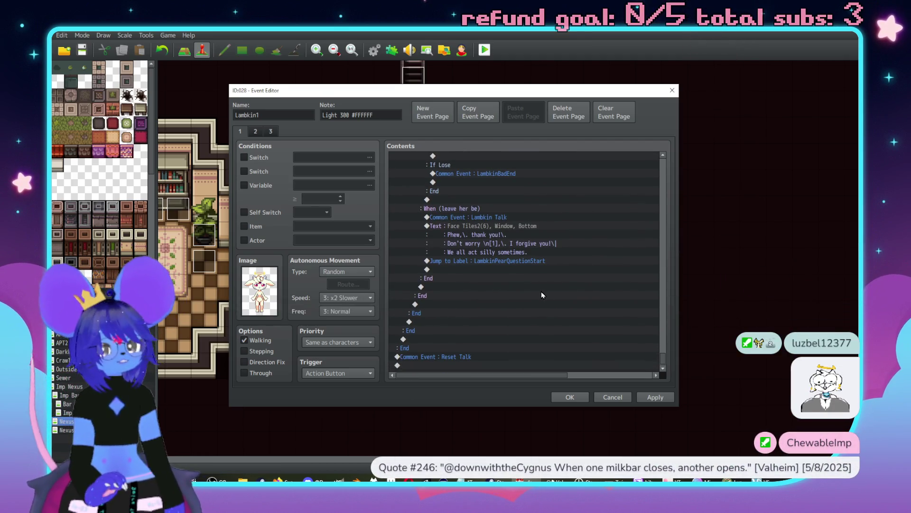
- Scroll through Lambkin1's page 2, check page 3, then close the editor with OK
left_click(257, 134)
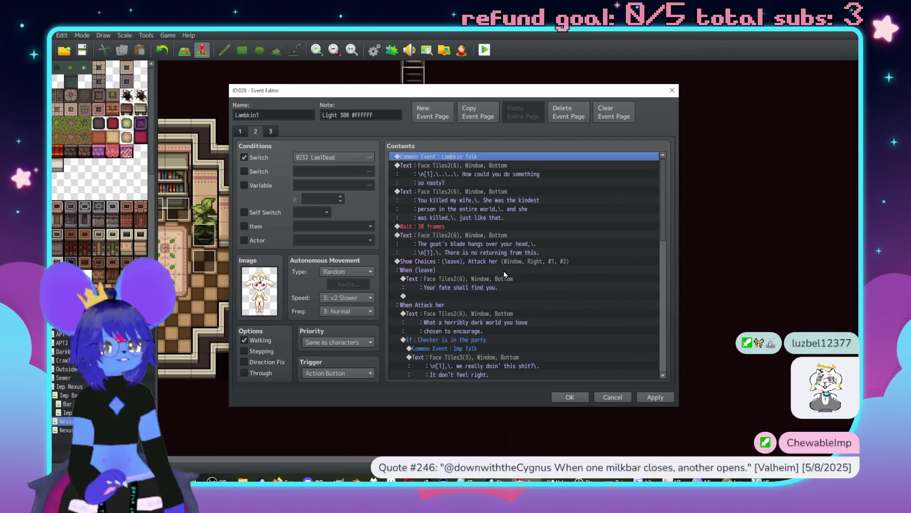
scroll(504, 274, "down", 2)
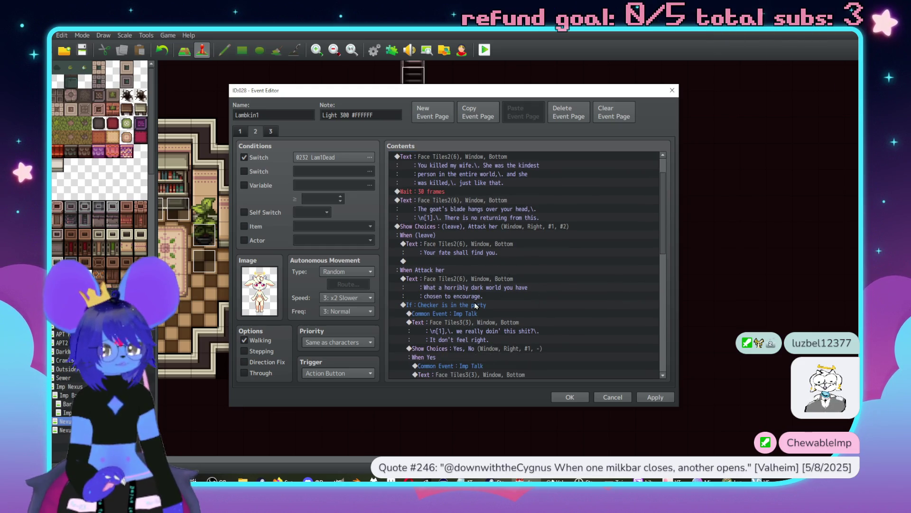
scroll(477, 278, "down", 3)
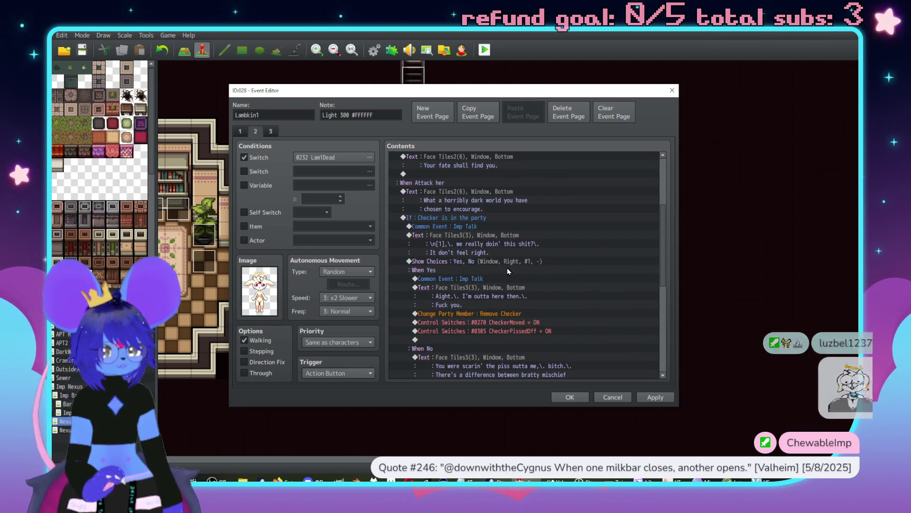
scroll(502, 270, "down", 8)
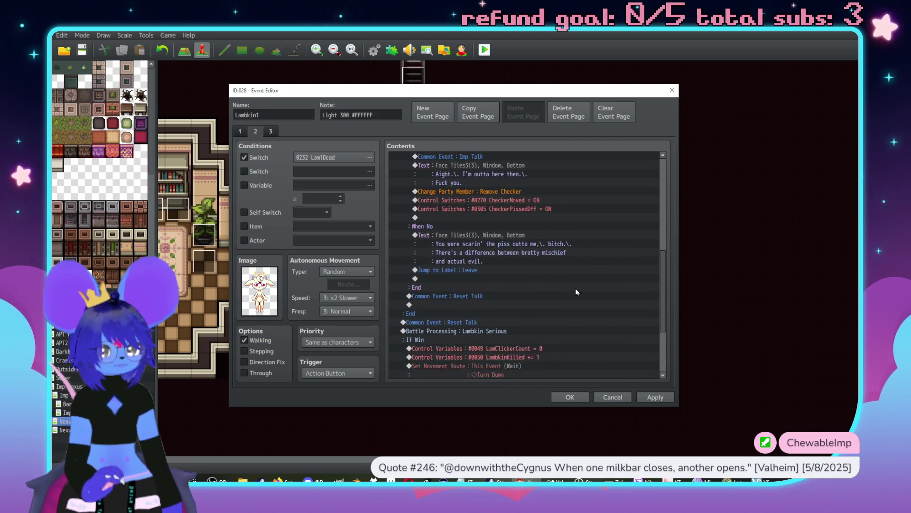
scroll(594, 294, "down", 1)
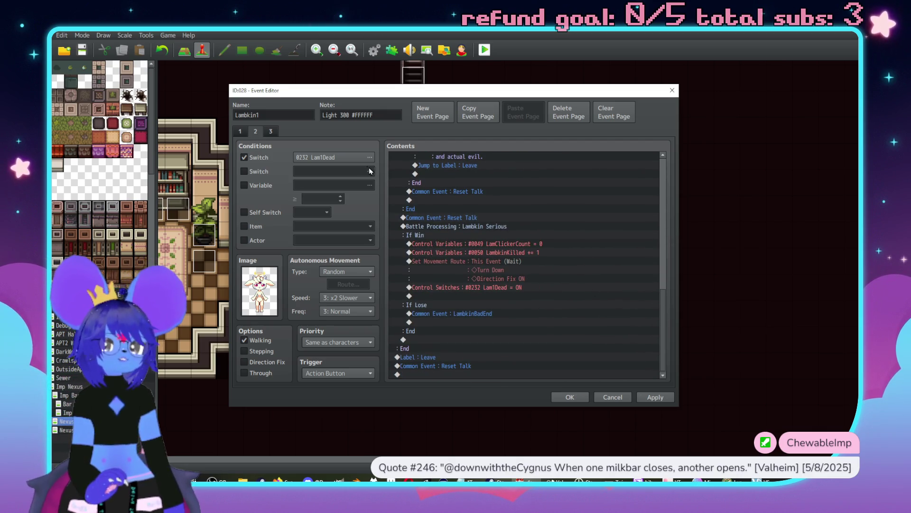
left_click(271, 131)
left_click(655, 397)
left_click(566, 398)
scroll(403, 296, "up", 1)
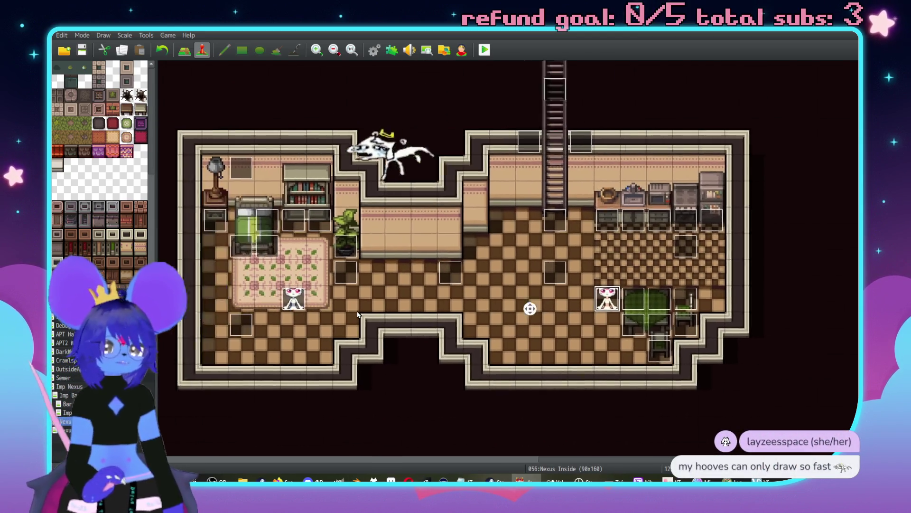
double_click(402, 297)
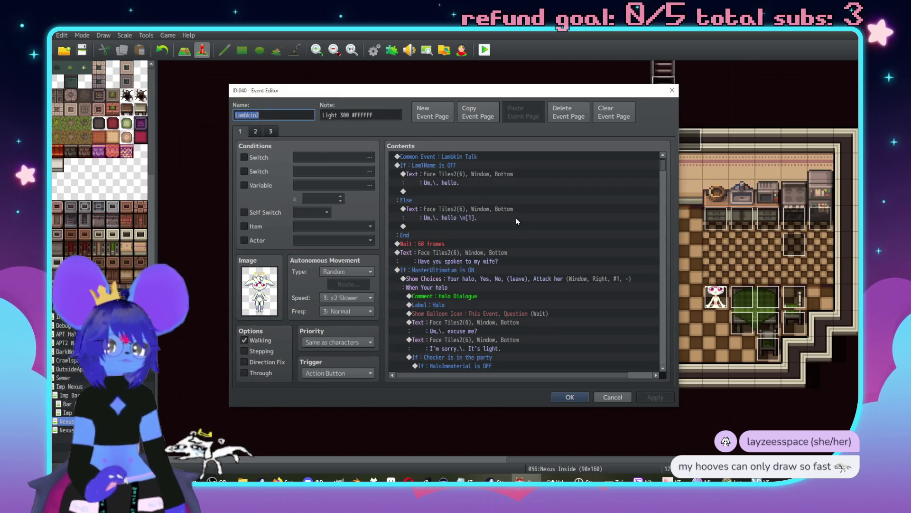
scroll(535, 268, "down", 15)
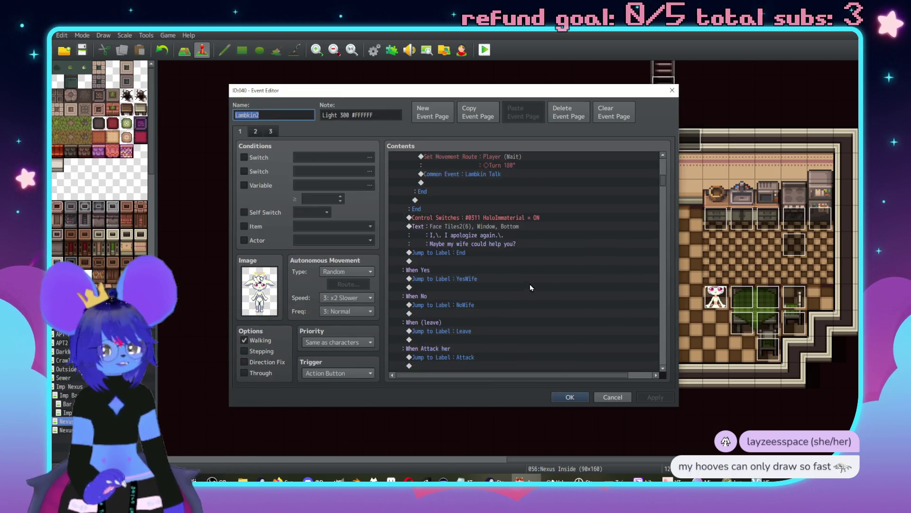
scroll(554, 283, "down", 10)
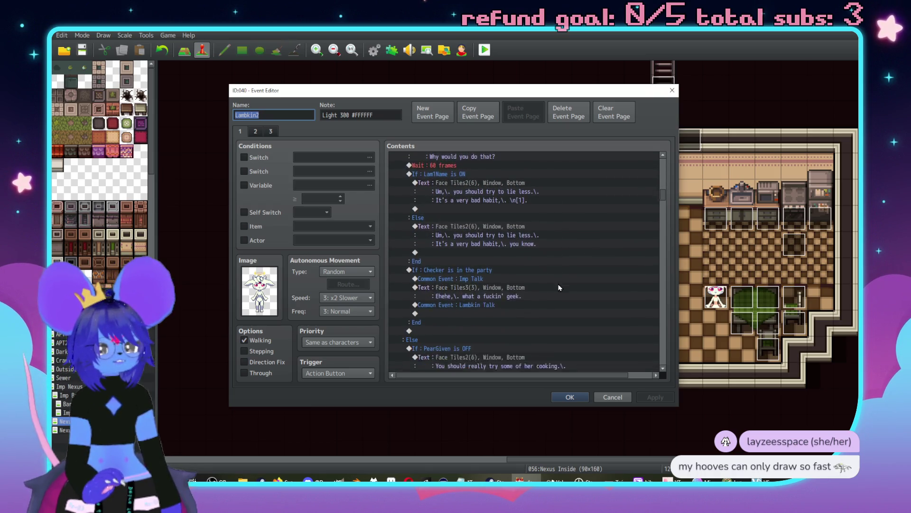
scroll(590, 271, "down", 10)
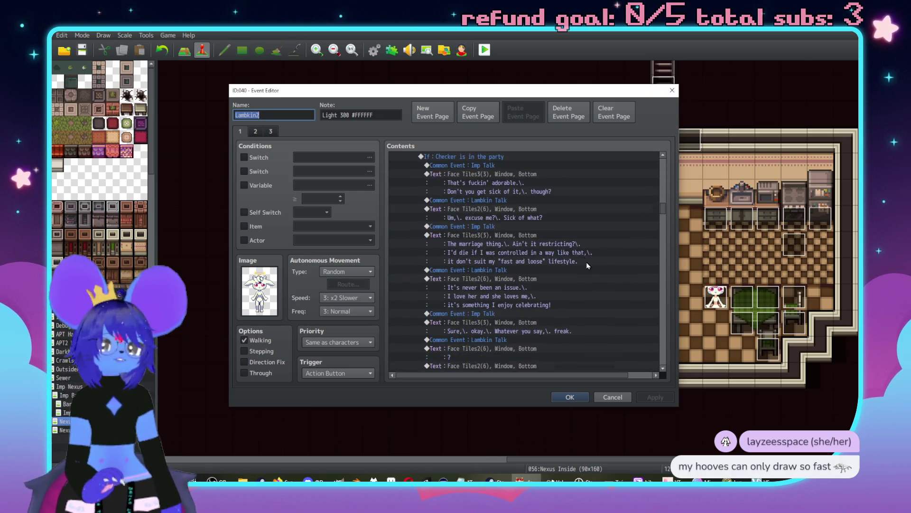
scroll(618, 262, "down", 10)
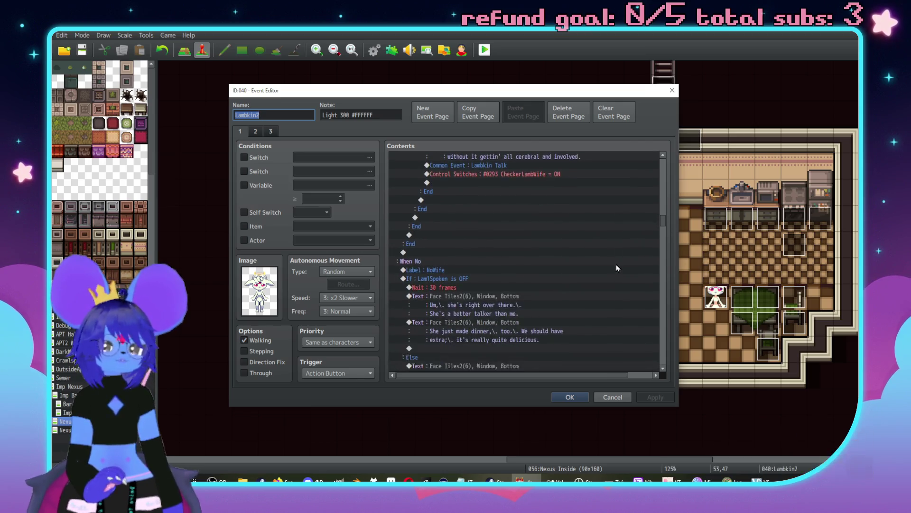
scroll(610, 248, "down", 2)
scroll(592, 258, "down", 10)
scroll(585, 261, "down", 10)
scroll(546, 260, "up", 5)
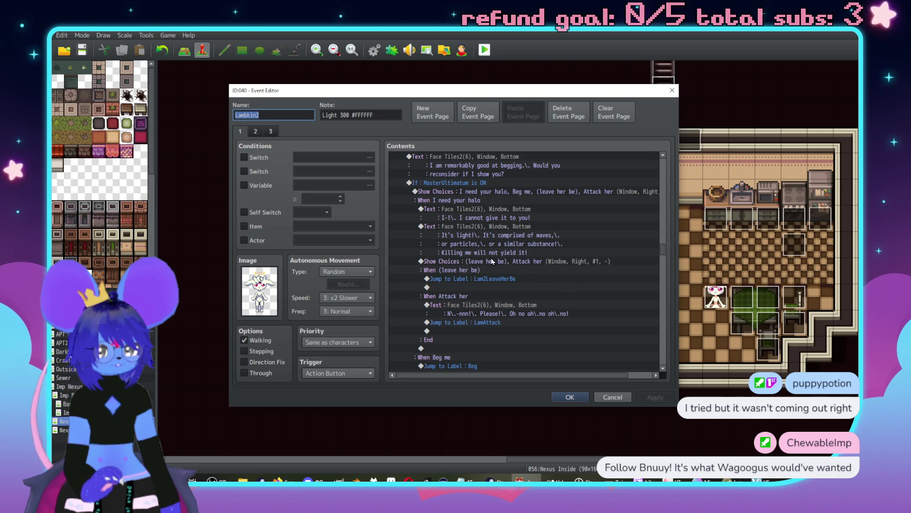
left_click(468, 261)
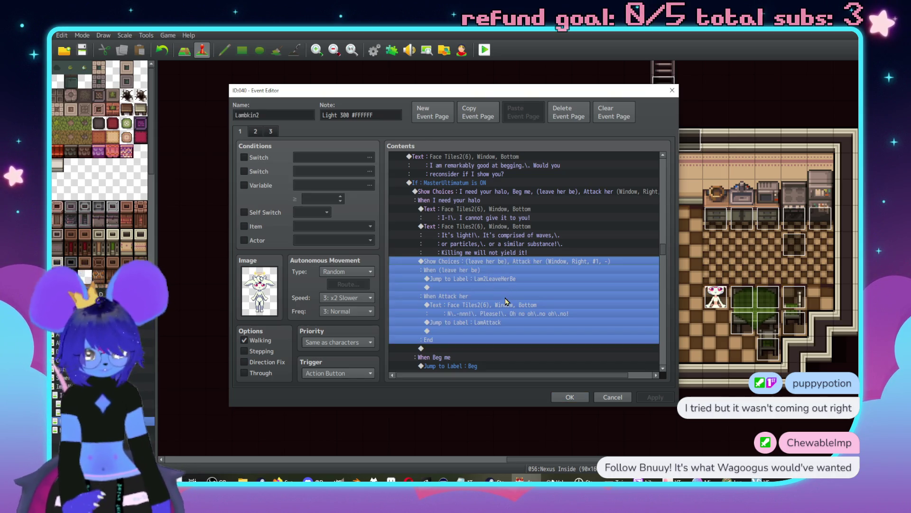
left_click(255, 131)
left_click(241, 132)
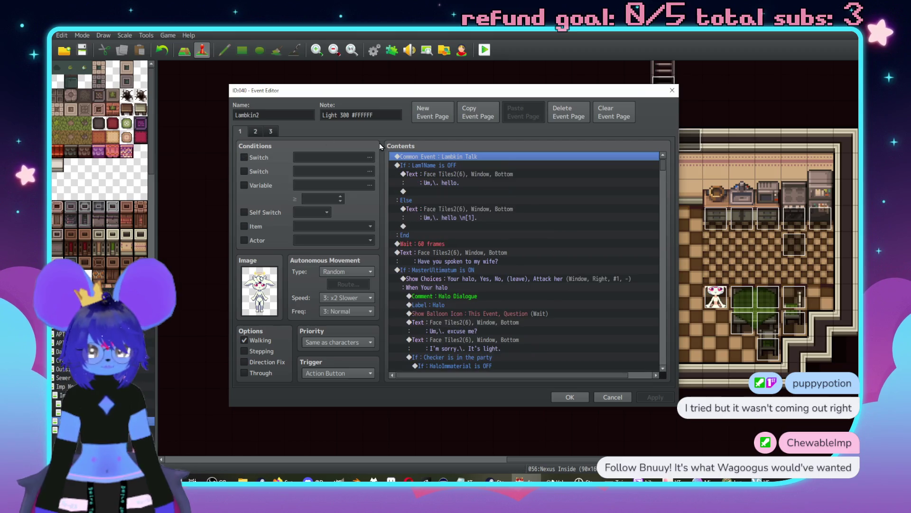
scroll(606, 243, "down", 10)
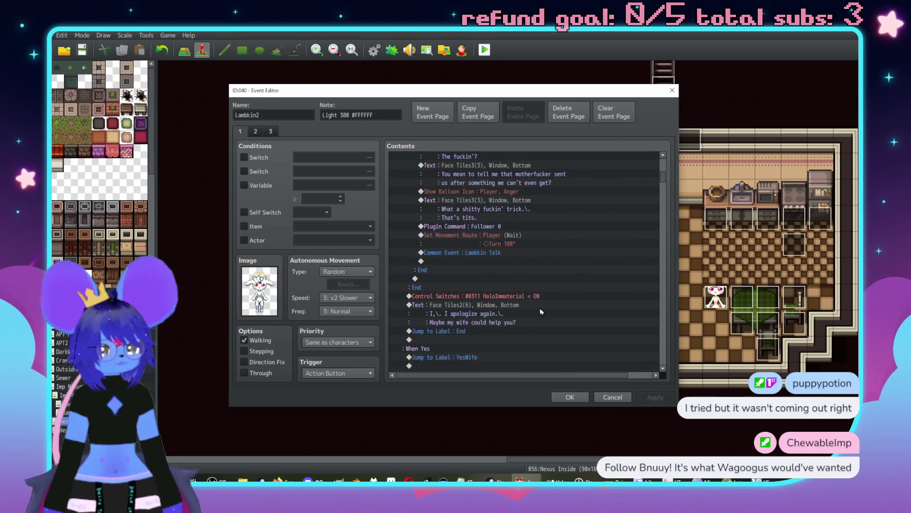
left_click(563, 396)
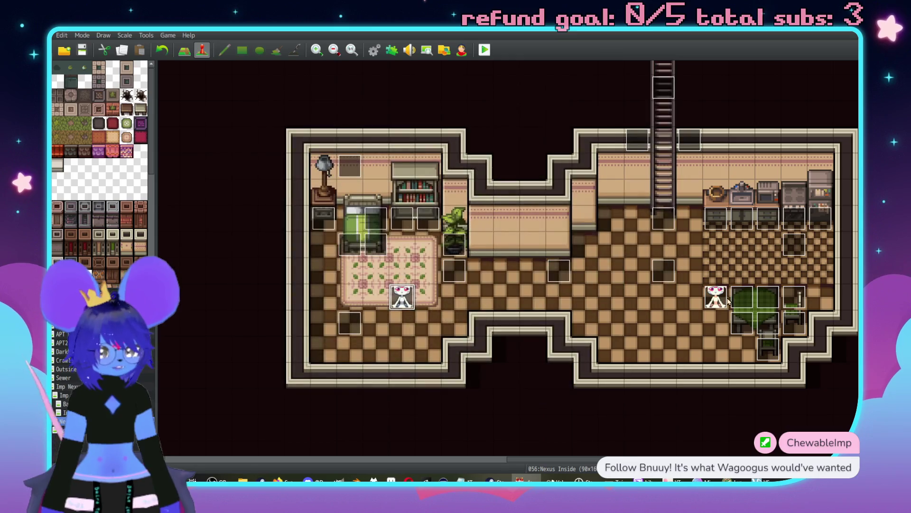
double_click(402, 296)
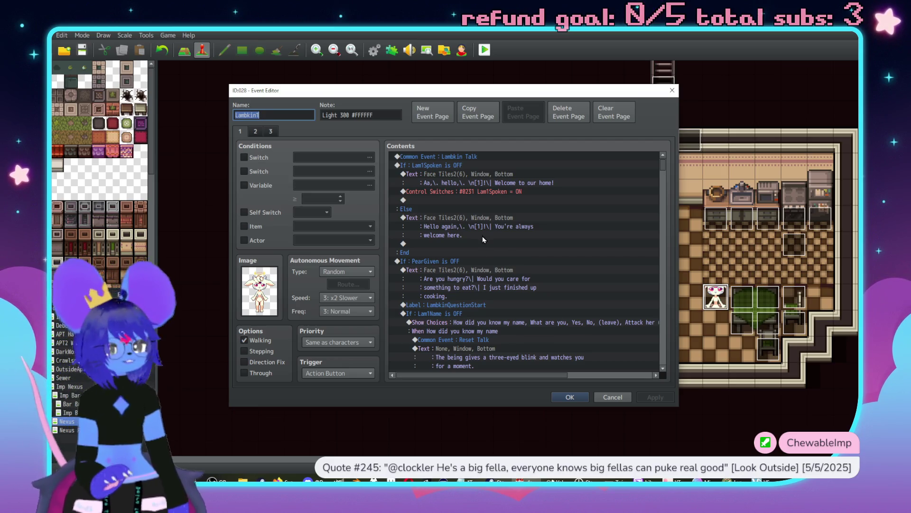
scroll(605, 271, "down", 6)
scroll(605, 271, "down", 9)
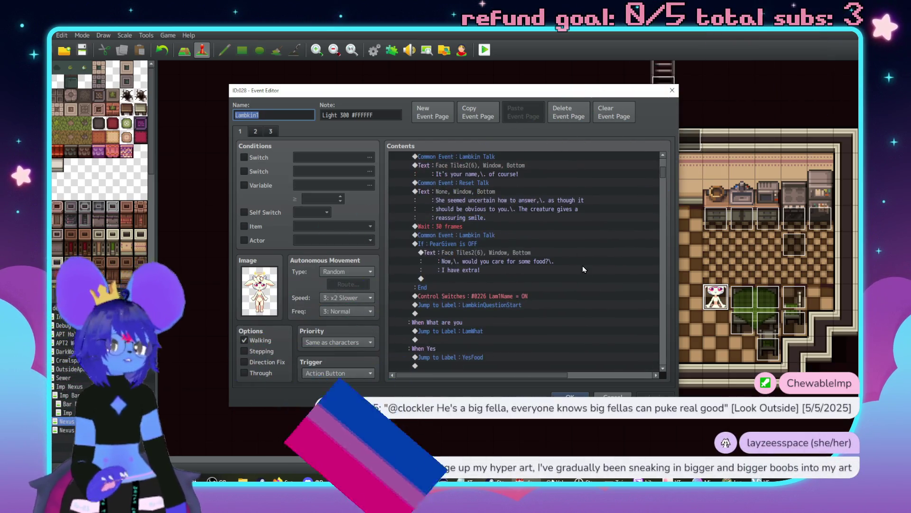
scroll(539, 266, "down", 10)
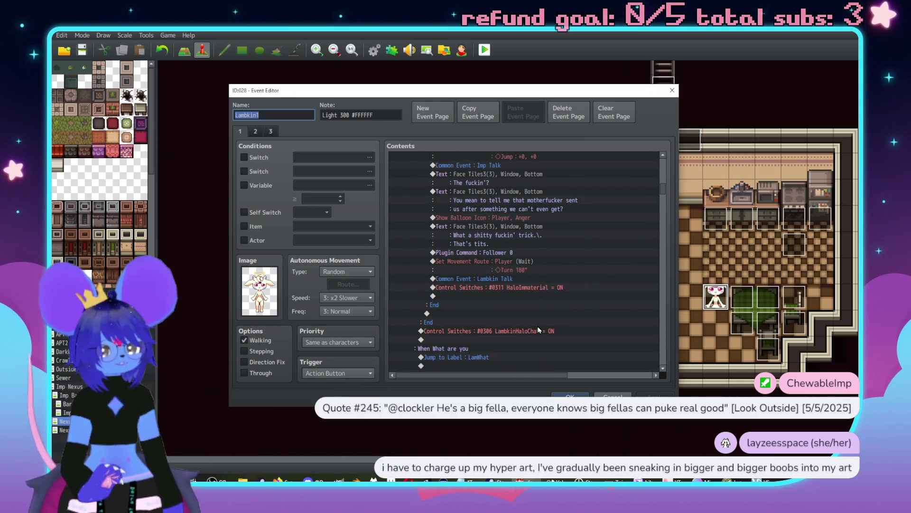
left_click(540, 331)
left_click(572, 396)
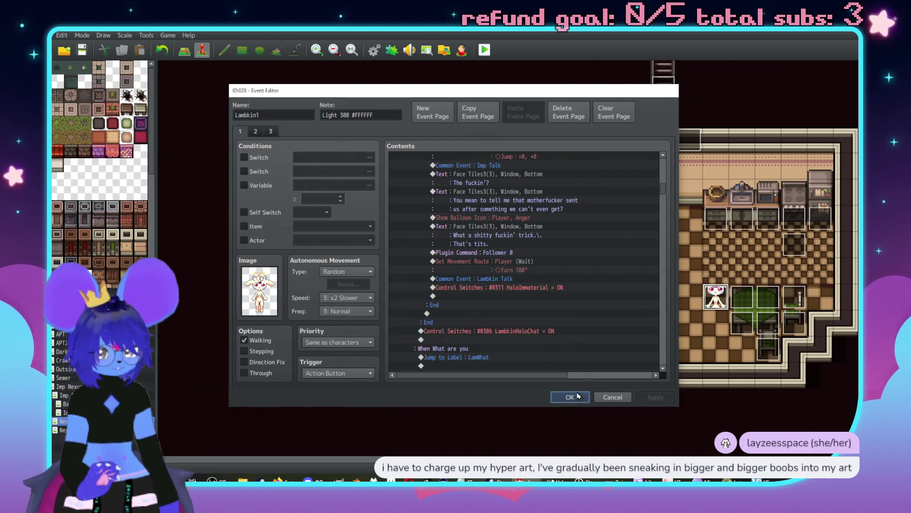
- Open Lambkin2 and paste #0306 LambkinHaloChat = ON at the HaloImmaterial line before 'I apologize again'
double_click(411, 300)
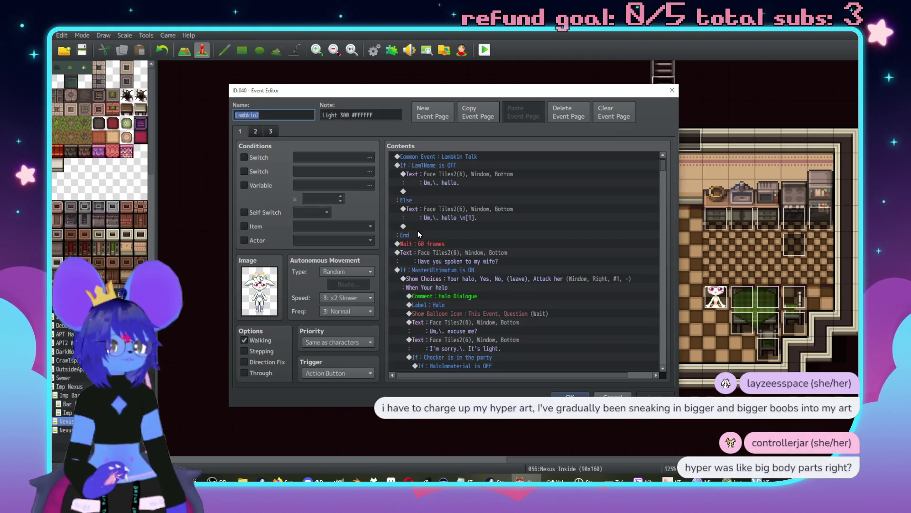
scroll(518, 218, "down", 3)
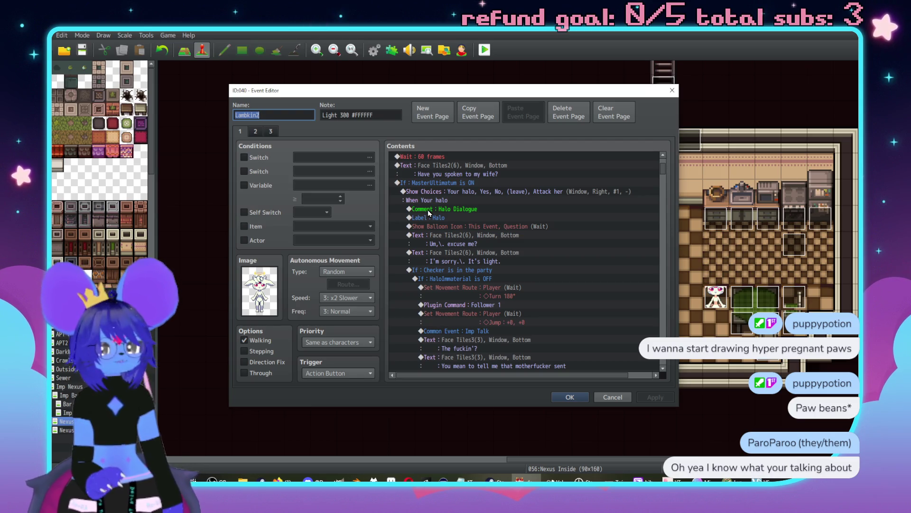
scroll(530, 278, "down", 7)
scroll(519, 252, "down", 2)
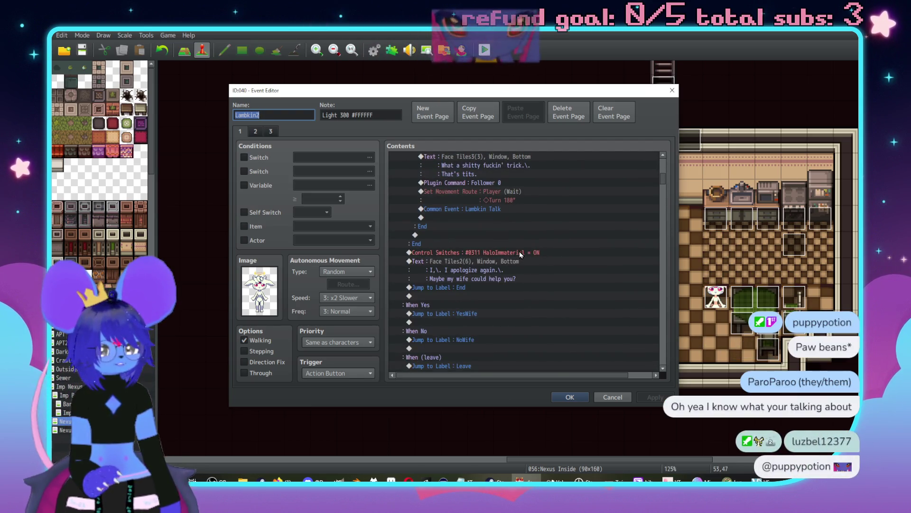
left_click(525, 253)
key("ctrl+v")
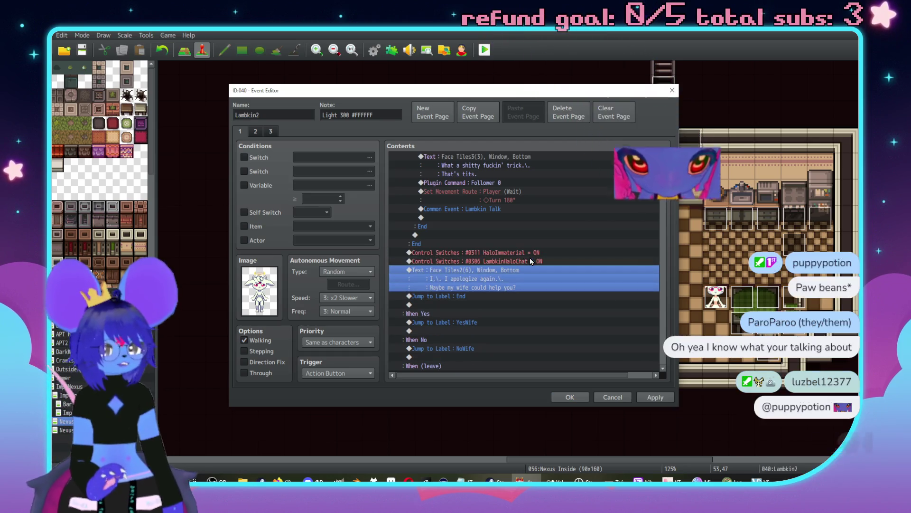
- Cut #0311 HaloImmaterial and paste it under the Lambkin Talk call in the Checker branch
key("ctrl+x")
left_click(480, 216)
key("ctrl+v")
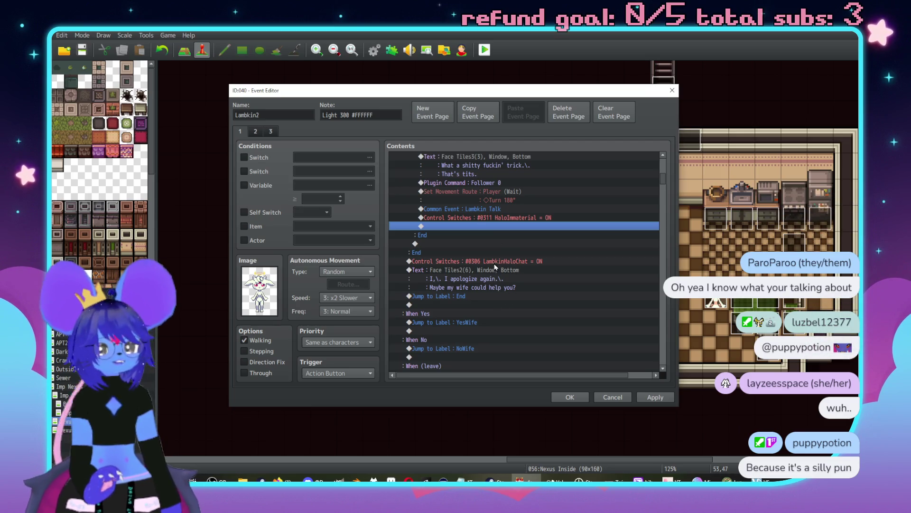
left_click(494, 262)
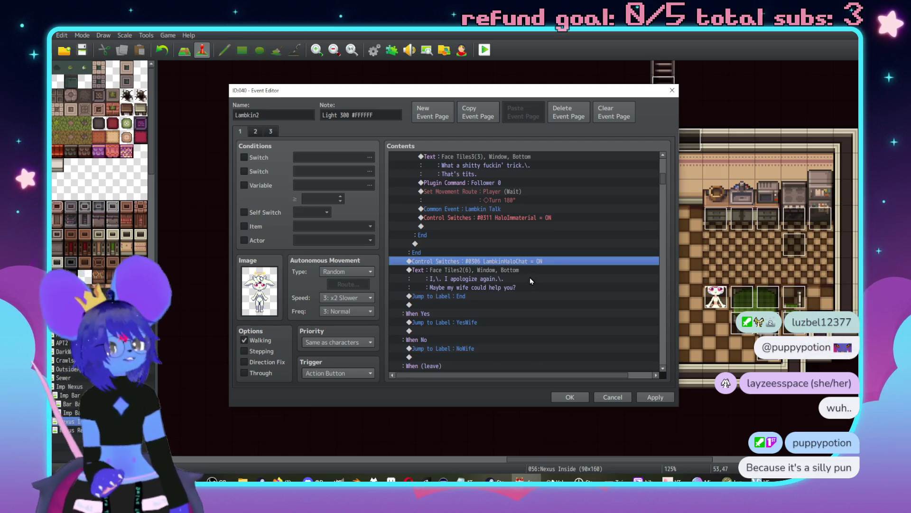
scroll(527, 279, "down", 10)
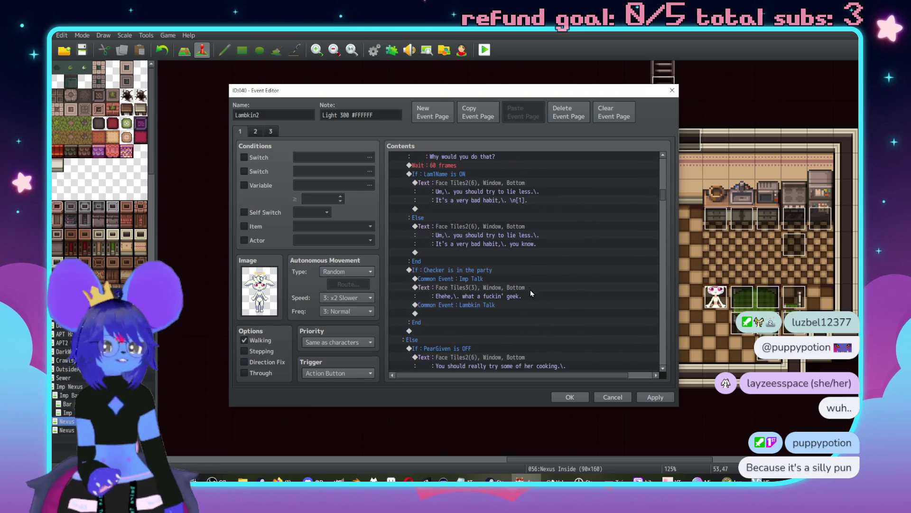
- Paste #0306 LambkinHaloChat = ON above the MasterUltimatum 'leave her be' / 'Attack her' choices
scroll(536, 290, "down", 10)
scroll(543, 258, "down", 10)
scroll(587, 207, "down", 10)
scroll(566, 258, "down", 10)
scroll(608, 265, "down", 10)
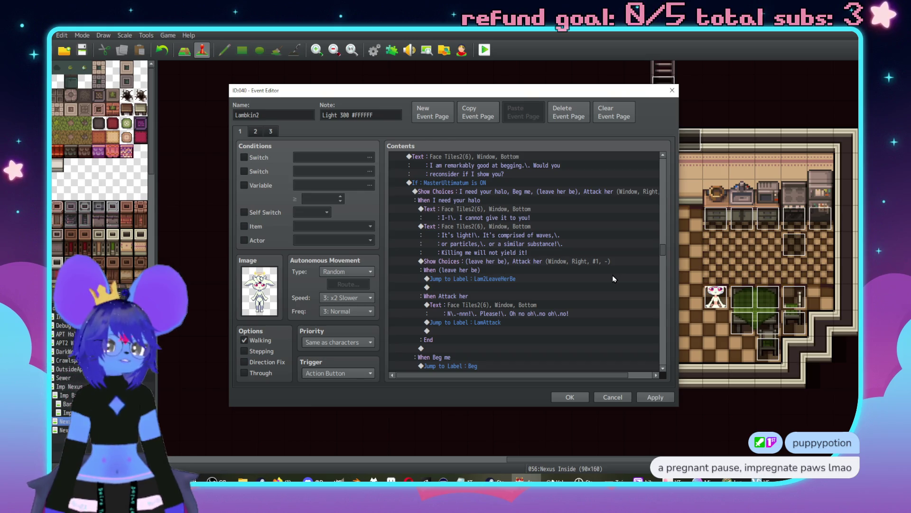
scroll(603, 280, "down", 4)
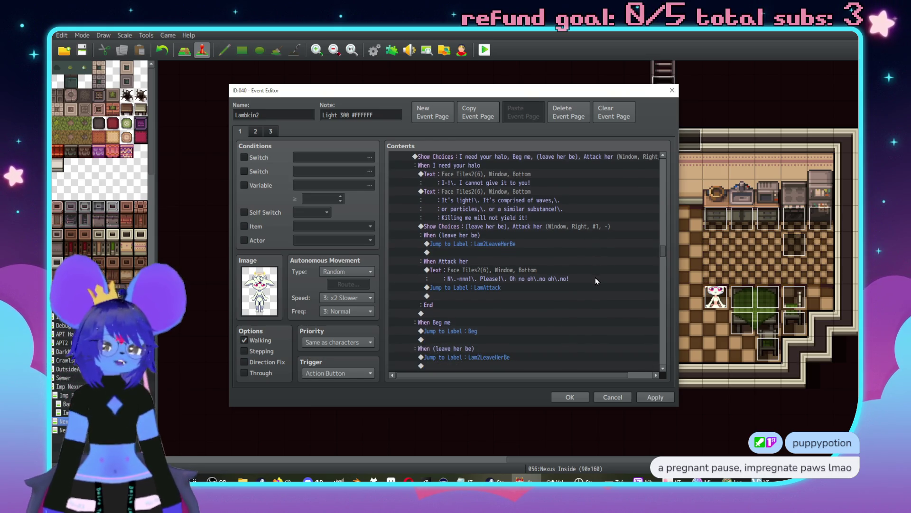
scroll(551, 268, "up", 4)
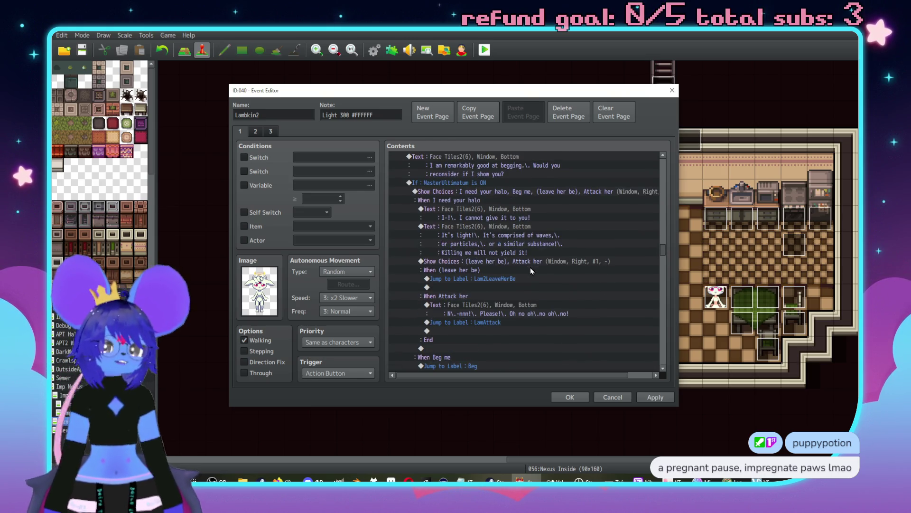
left_click(492, 261)
key("ctrl+v")
scroll(522, 271, "down", 5)
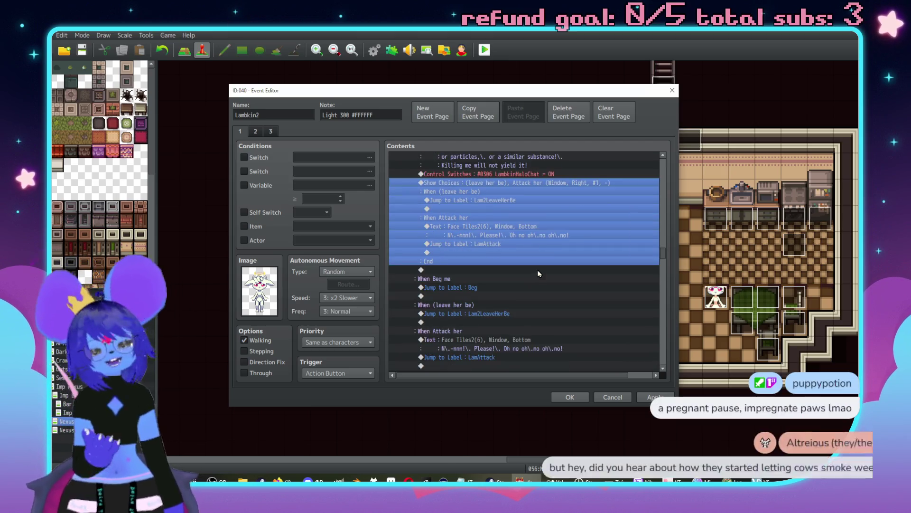
scroll(539, 271, "down", 8)
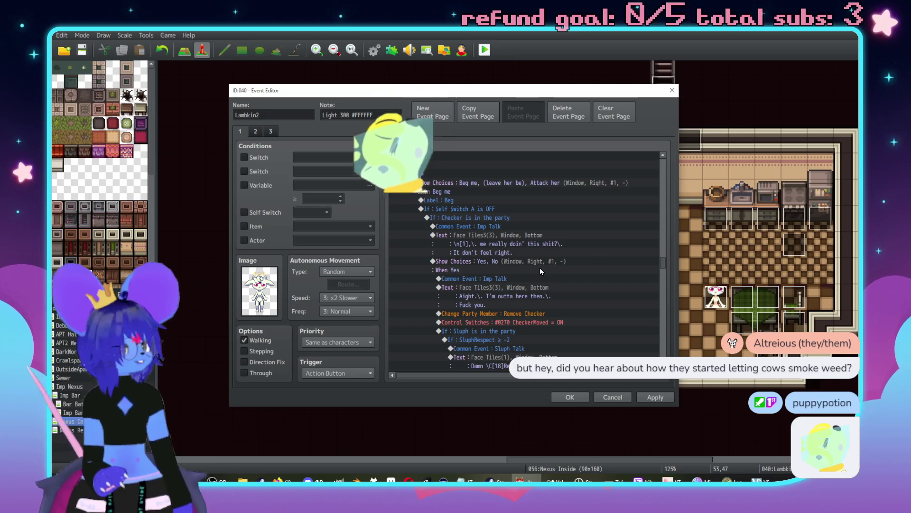
- Apply Lambkin2's edits, view its page 2, and close the editor with OK
scroll(539, 271, "down", 1)
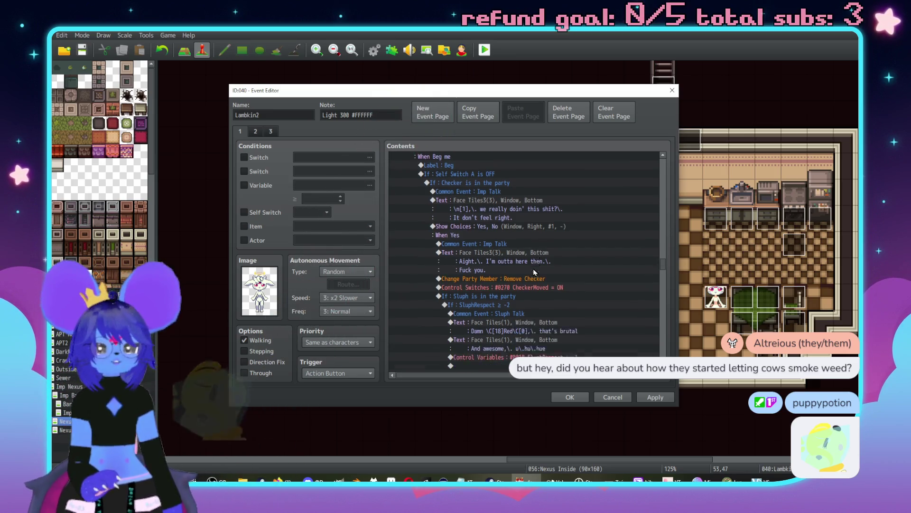
scroll(608, 281, "down", 8)
scroll(608, 278, "up", 5)
scroll(603, 272, "down", 10)
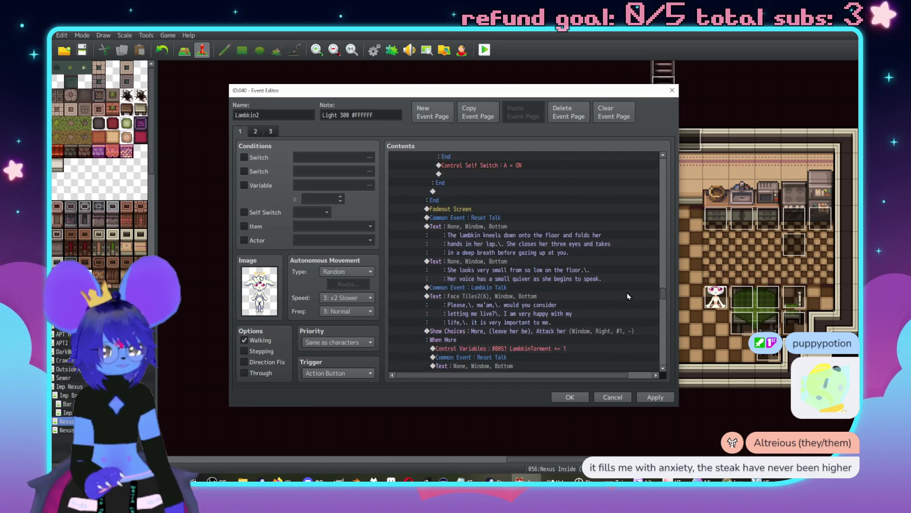
scroll(628, 293, "down", 10)
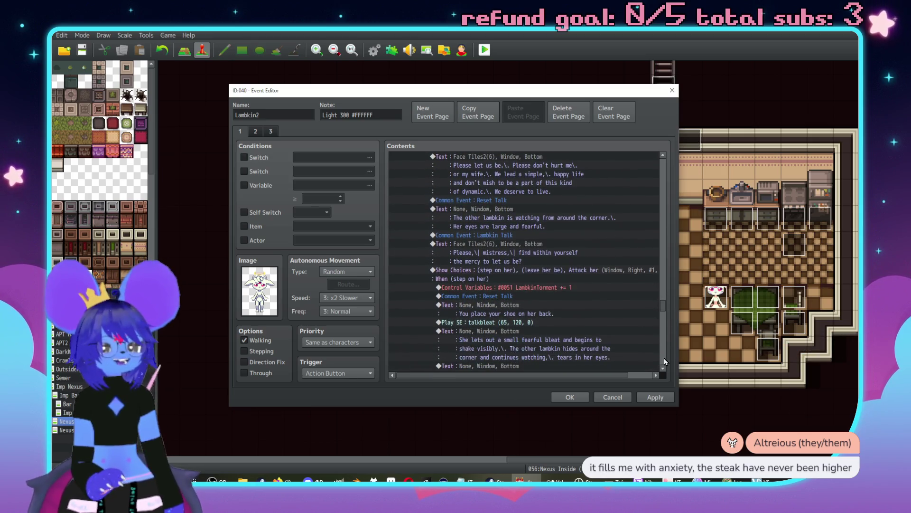
scroll(665, 361, "down", 10)
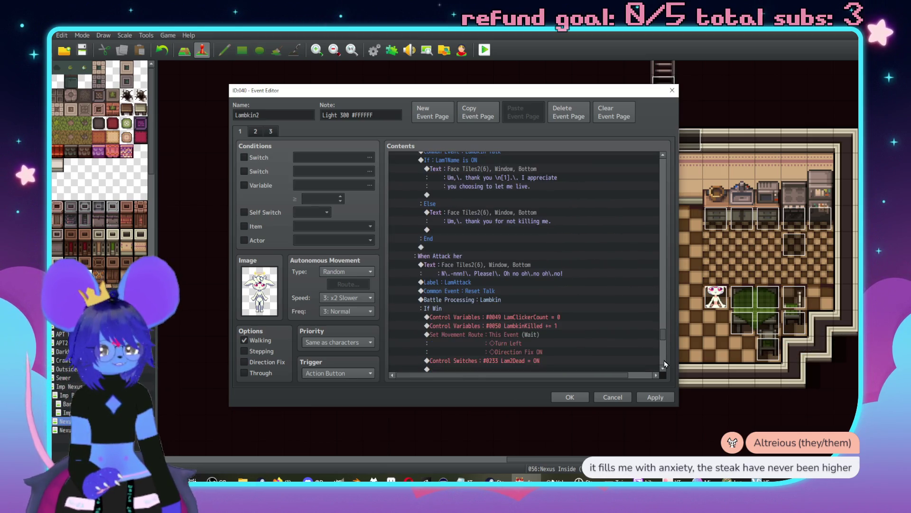
scroll(665, 367, "down", 10)
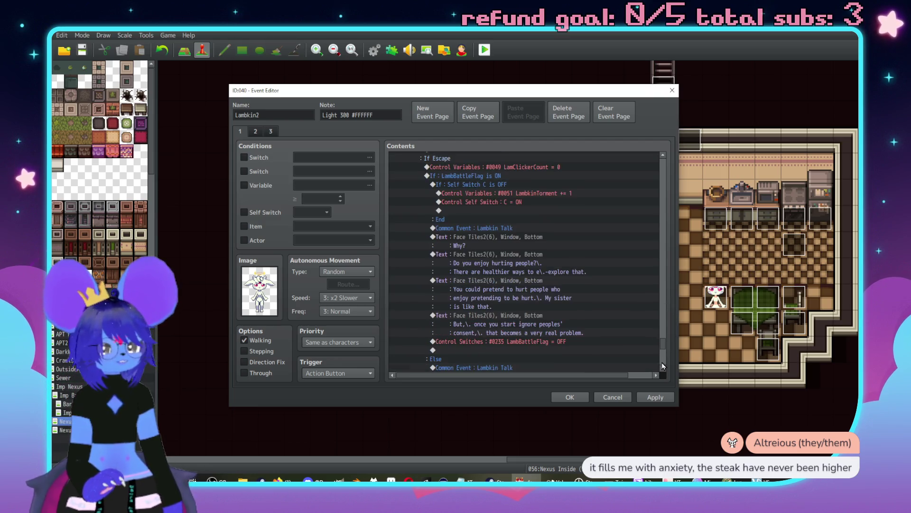
left_click(660, 398)
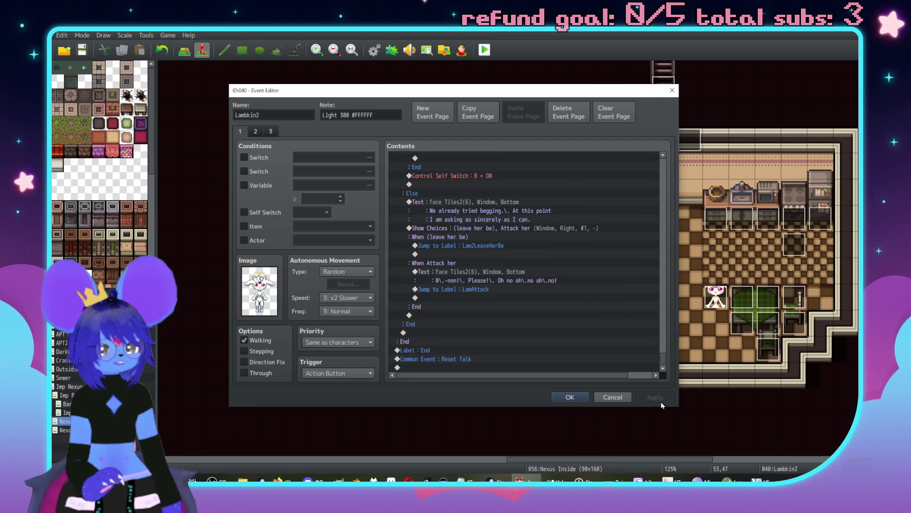
left_click(256, 132)
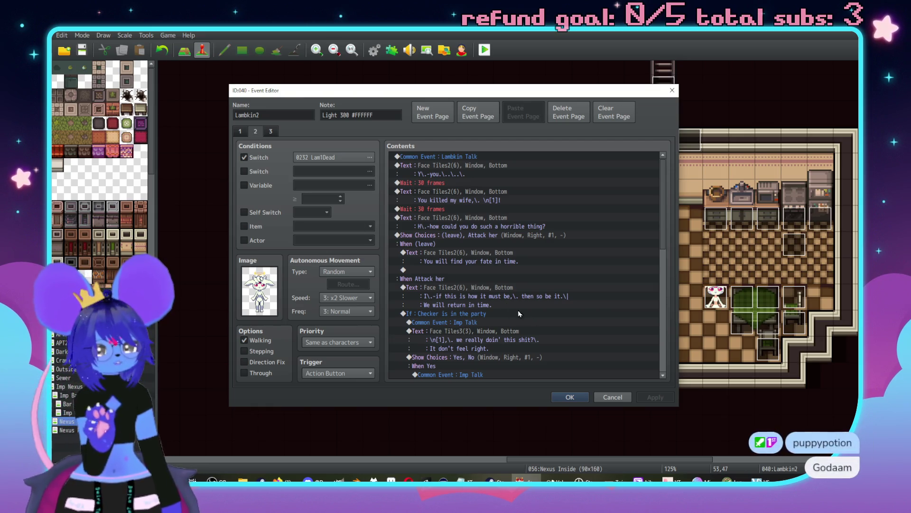
left_click(572, 399)
scroll(547, 329, "right", 5)
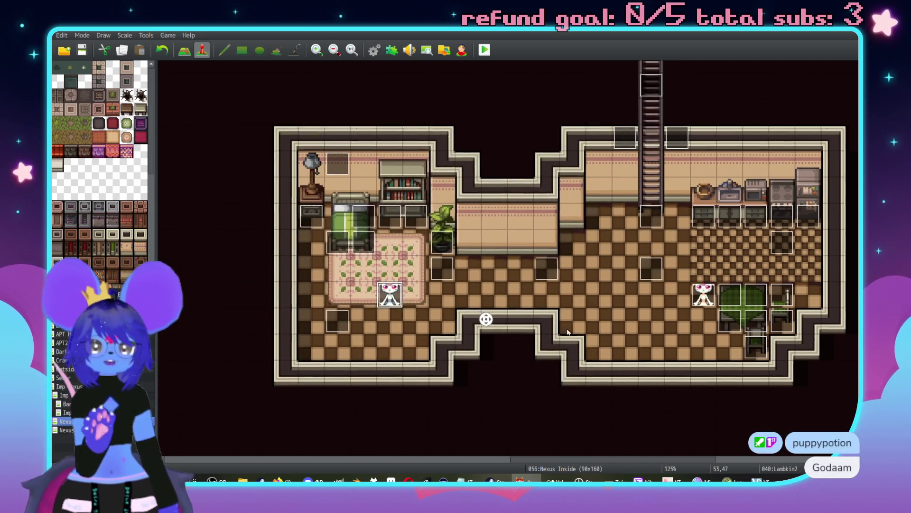
double_click(594, 279)
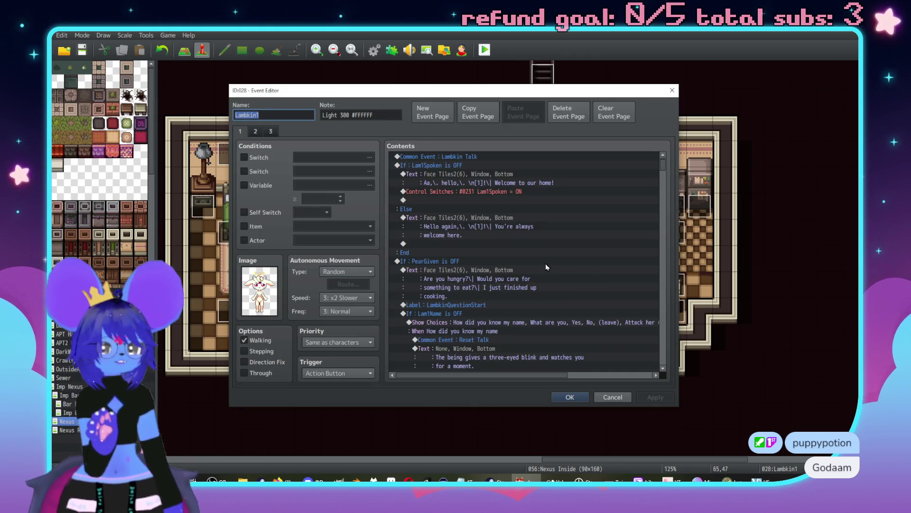
left_click_drag(662, 167, 653, 265)
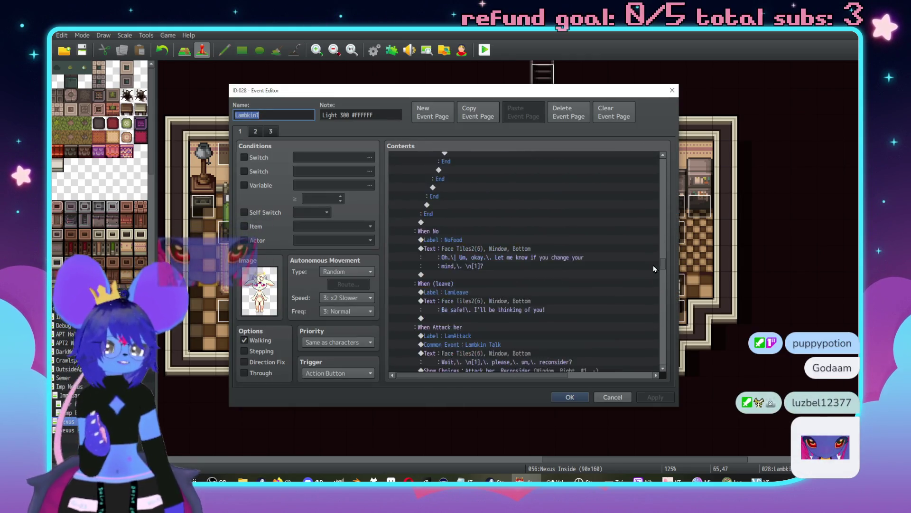
scroll(589, 301, "down", 3)
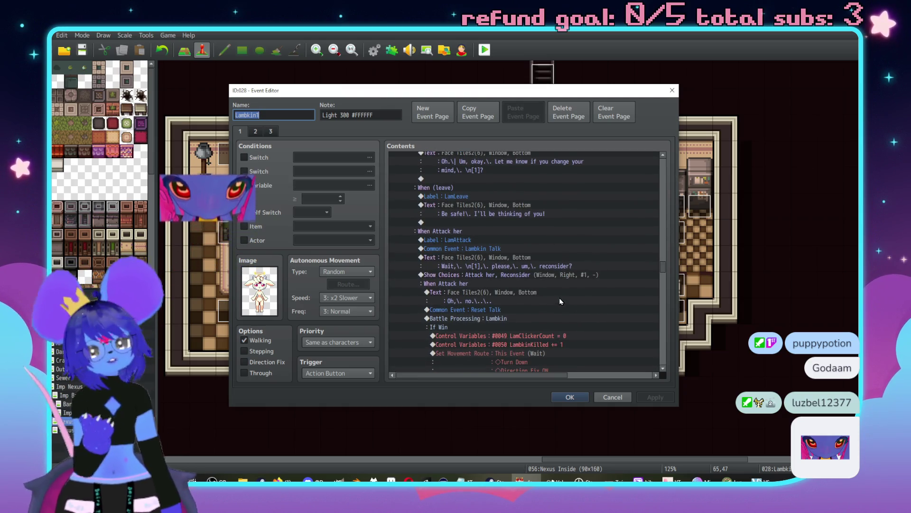
scroll(560, 317, "down", 6)
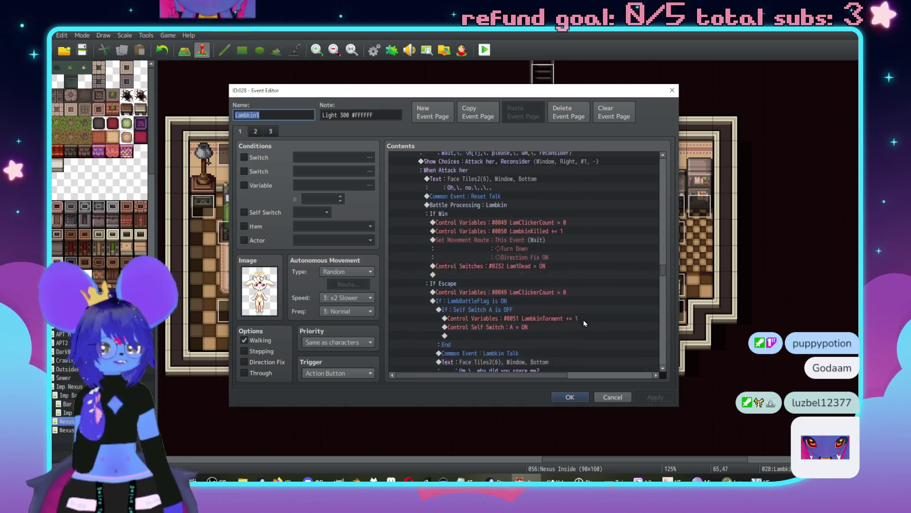
scroll(560, 304, "up", 3)
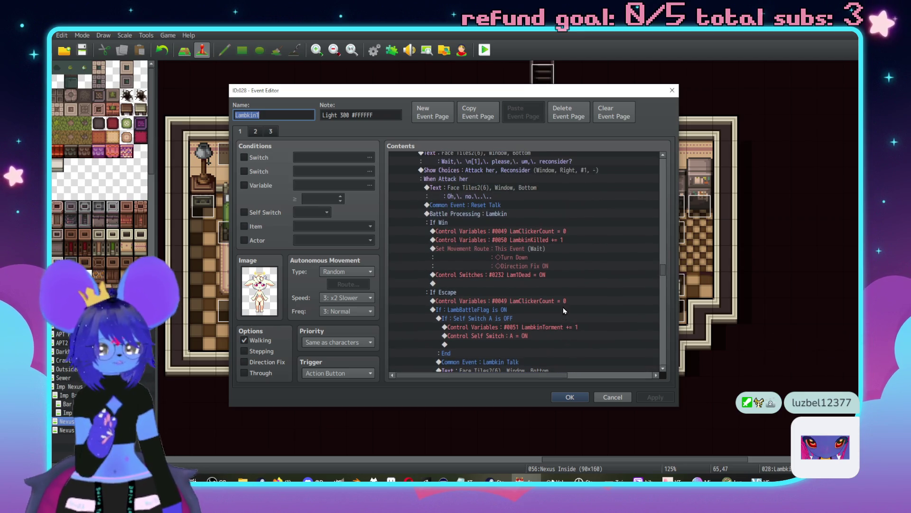
scroll(565, 324, "down", 8)
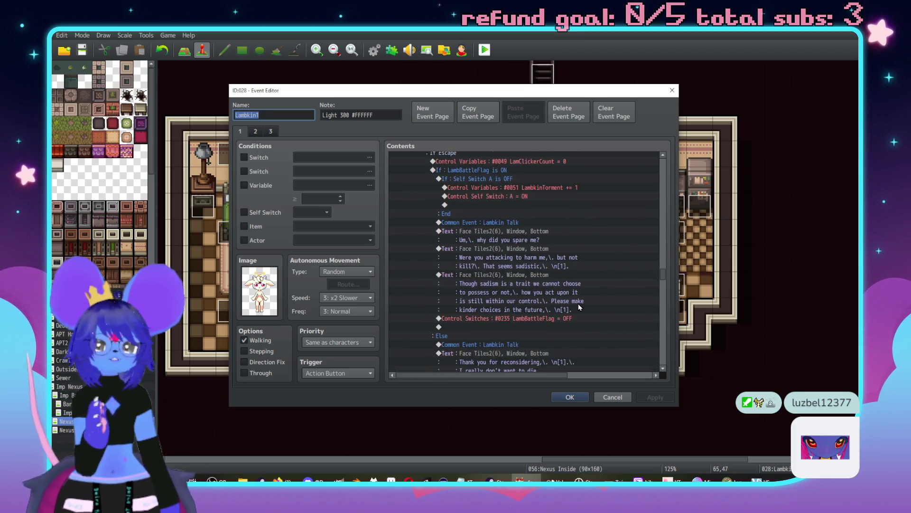
scroll(596, 262, "down", 10)
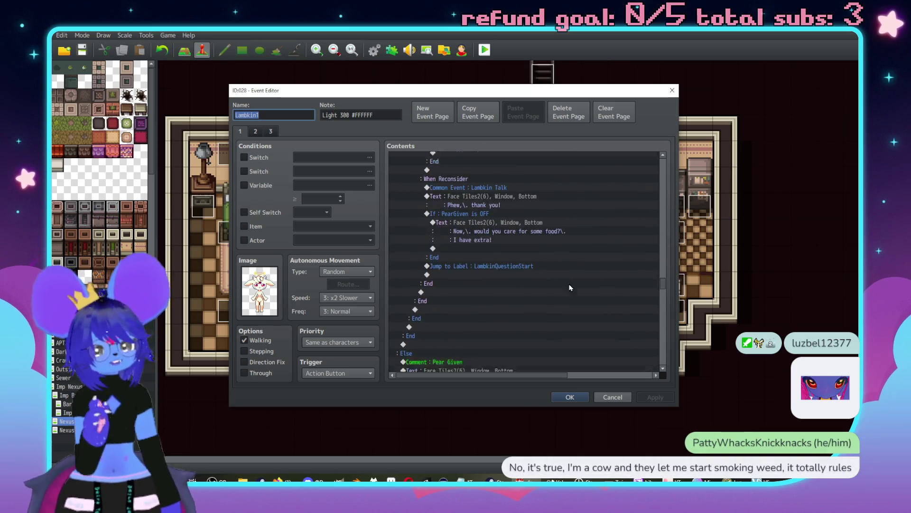
scroll(593, 277, "down", 10)
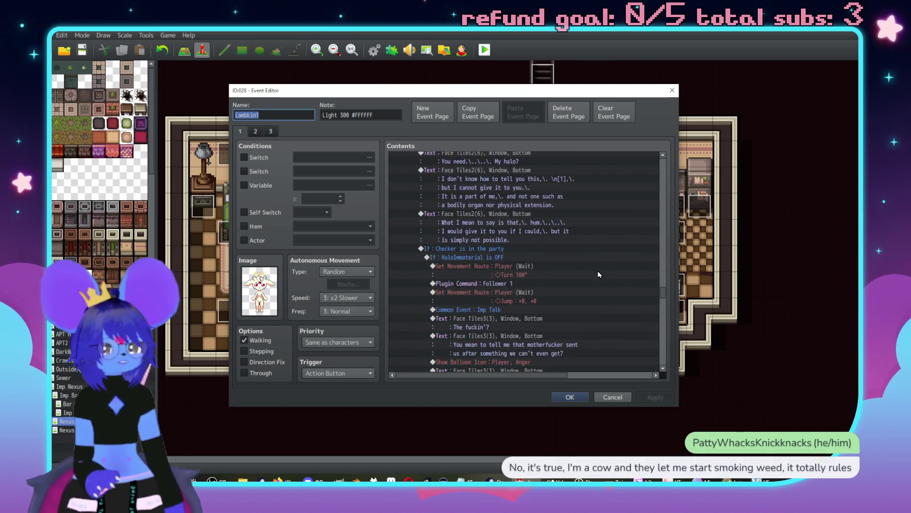
scroll(583, 271, "down", 6)
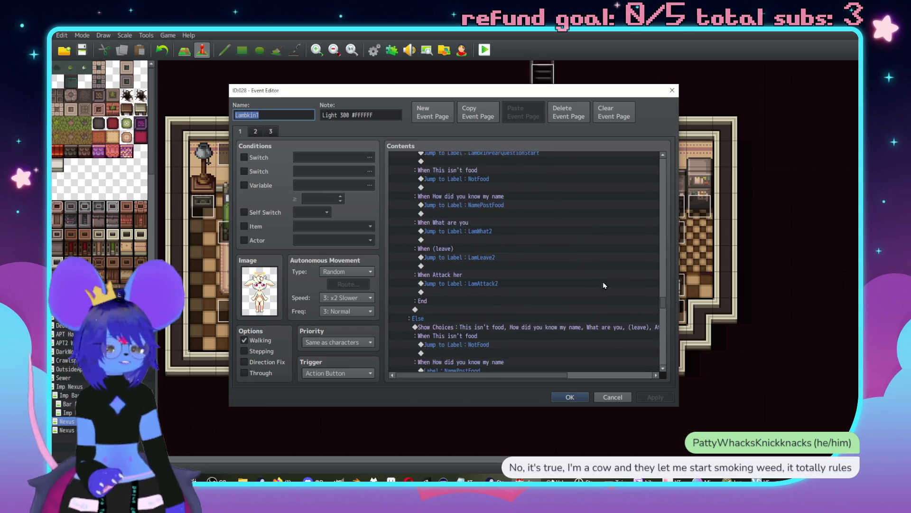
scroll(588, 309, "down", 10)
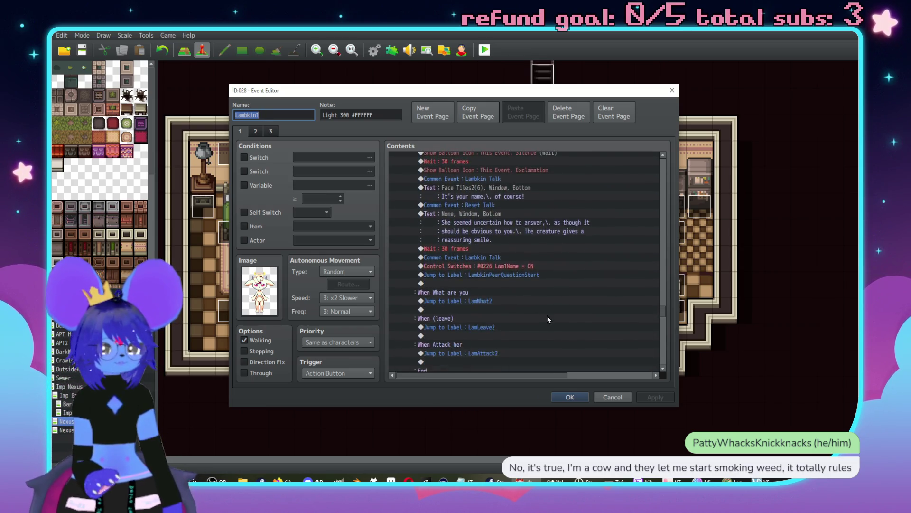
scroll(610, 282, "down", 10)
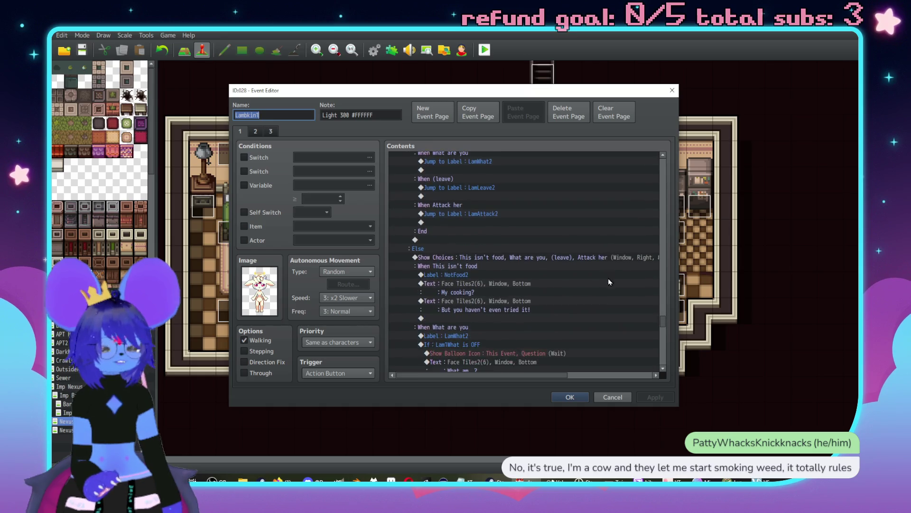
scroll(587, 273, "down", 10)
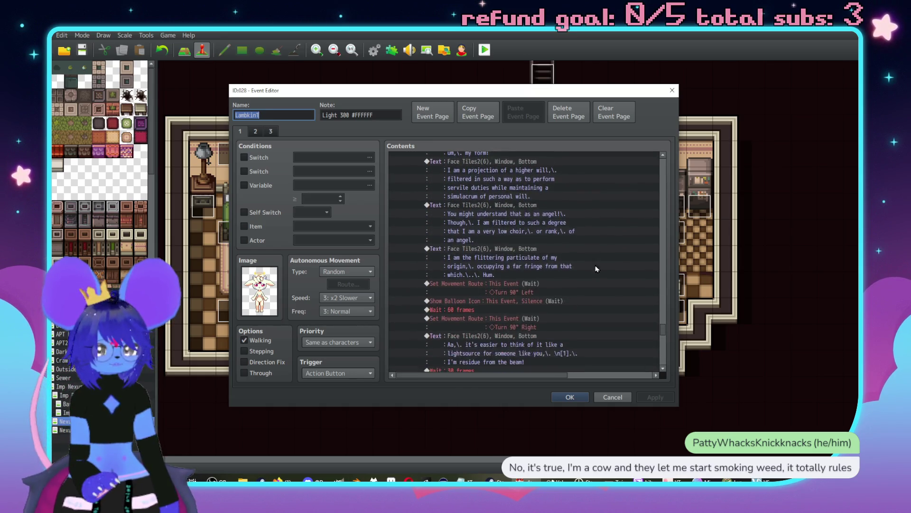
scroll(584, 286, "down", 10)
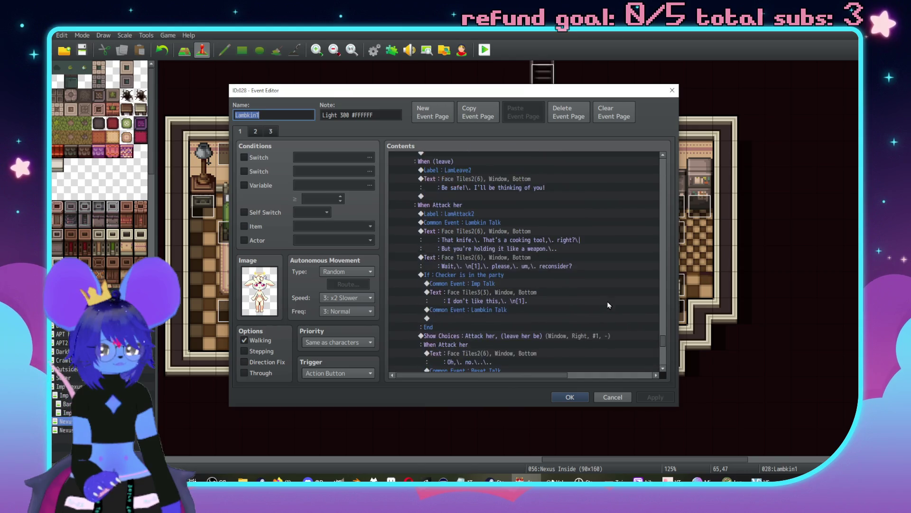
scroll(631, 289, "down", 10)
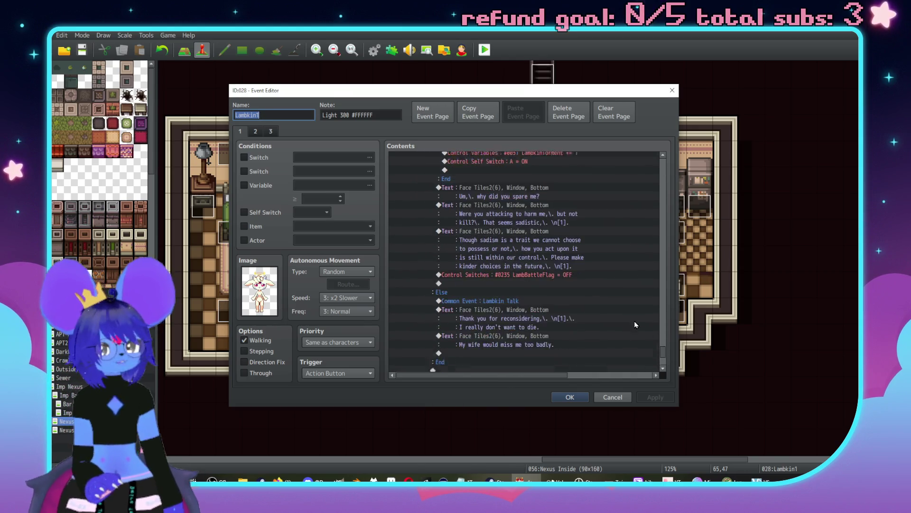
scroll(664, 223, "up", 8)
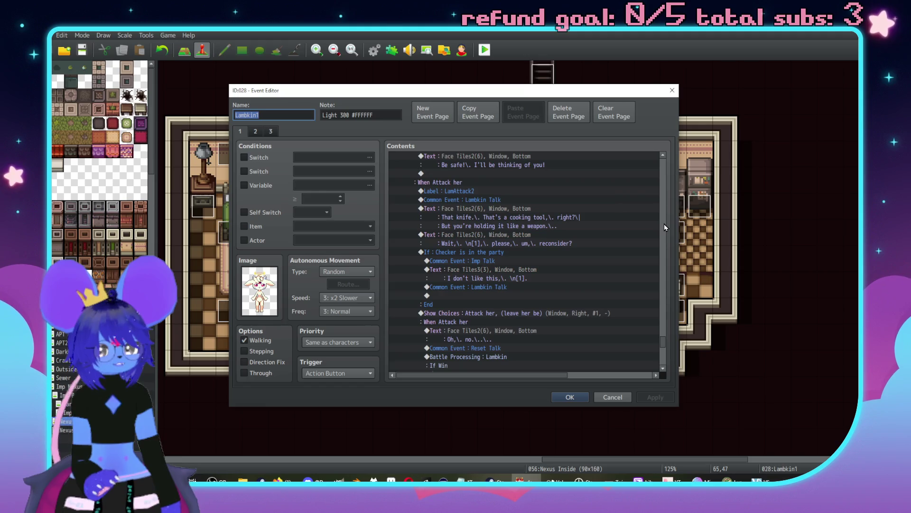
scroll(664, 224, "up", 10)
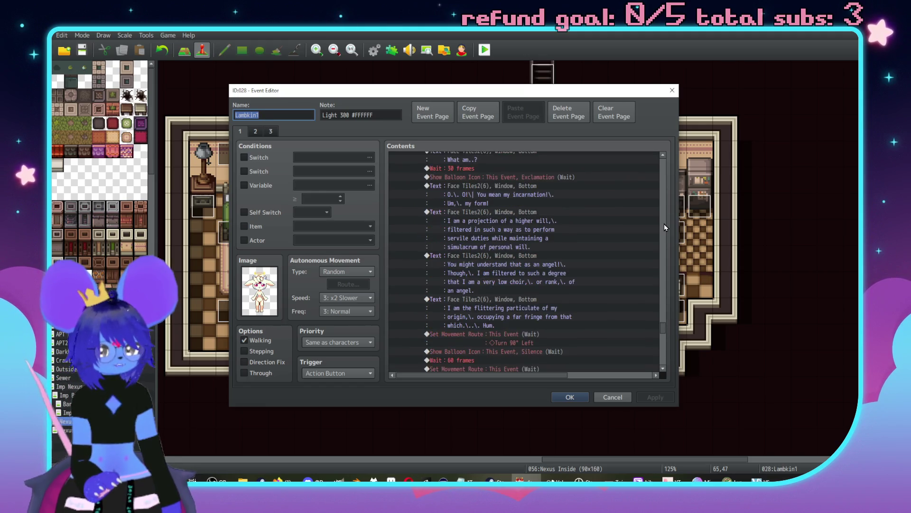
scroll(664, 224, "up", 8)
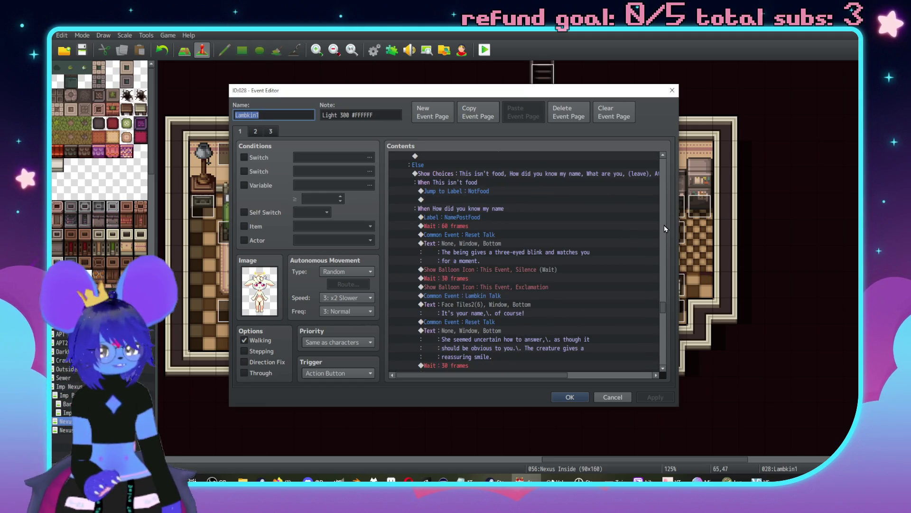
scroll(665, 225, "up", 8)
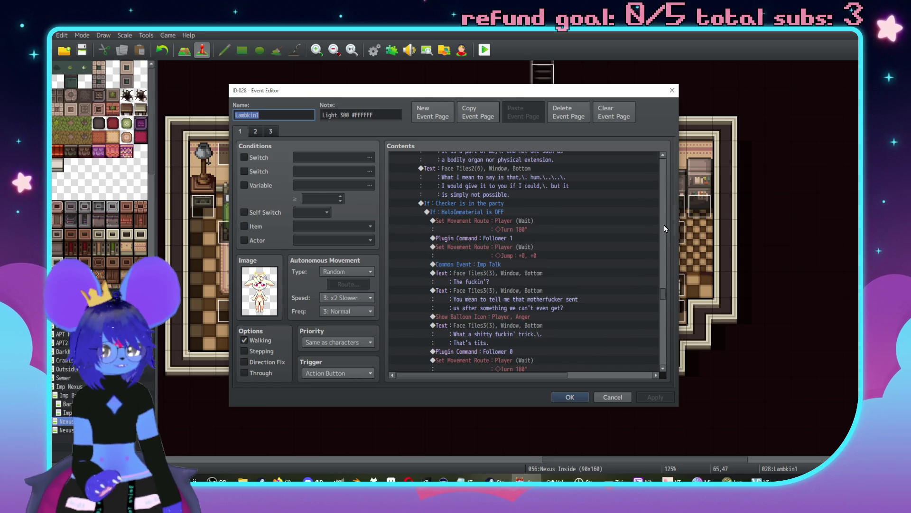
scroll(560, 279, "down", 5)
scroll(498, 275, "down", 3)
left_click(570, 397)
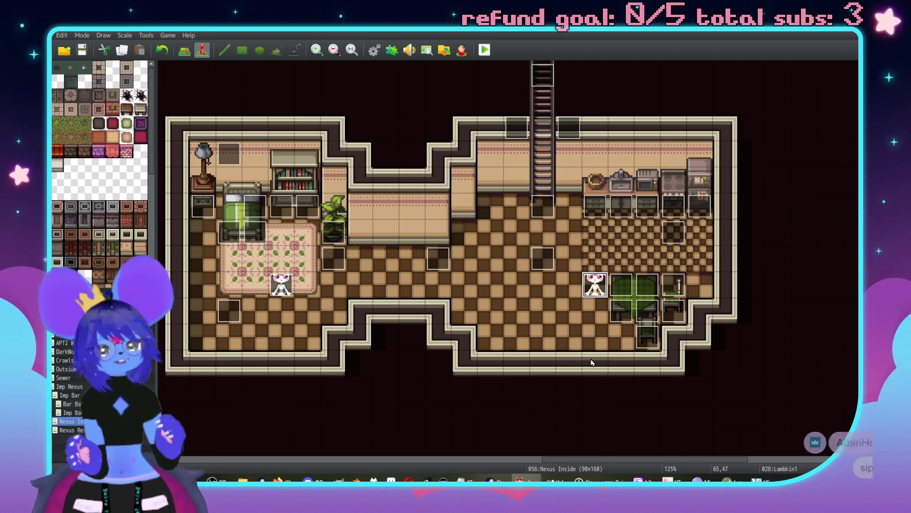
- Switch from Nexus Inside to the Imp Nexus map by way of Imp Bar in the map tree
scroll(666, 324, "down", 2)
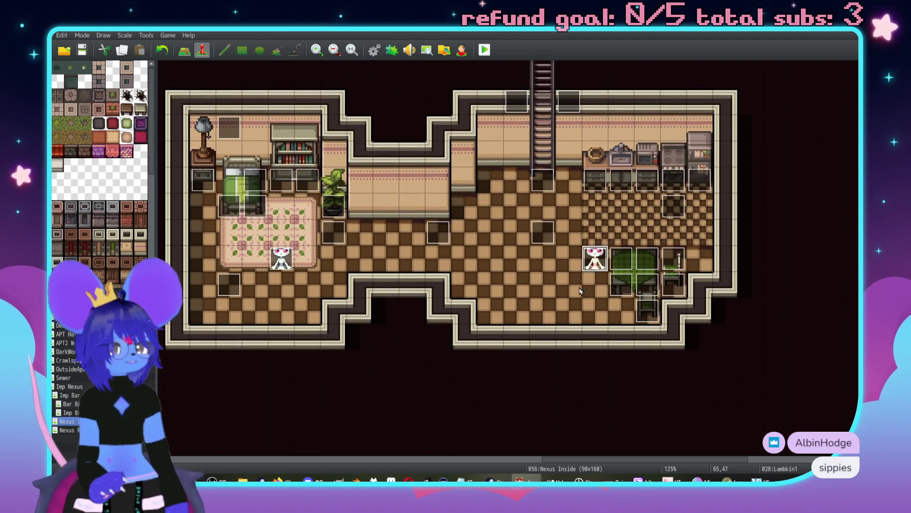
left_click(66, 395)
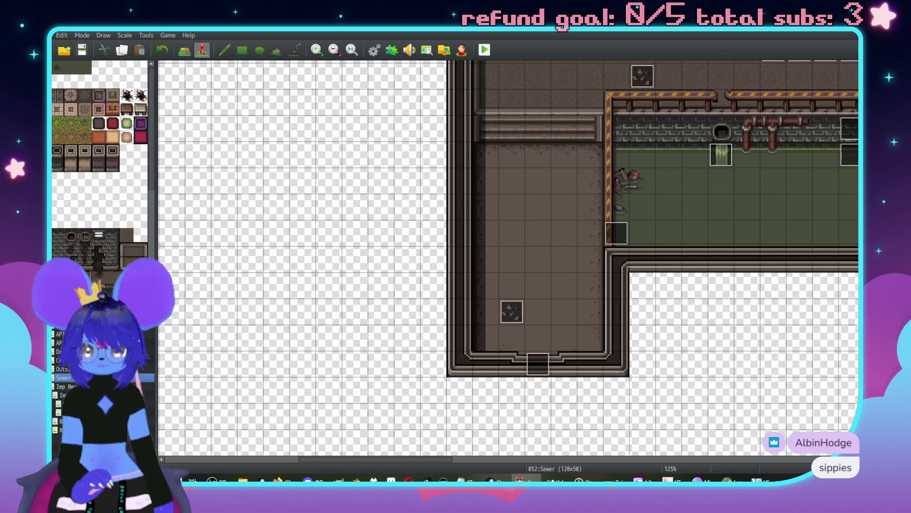
left_click(67, 386)
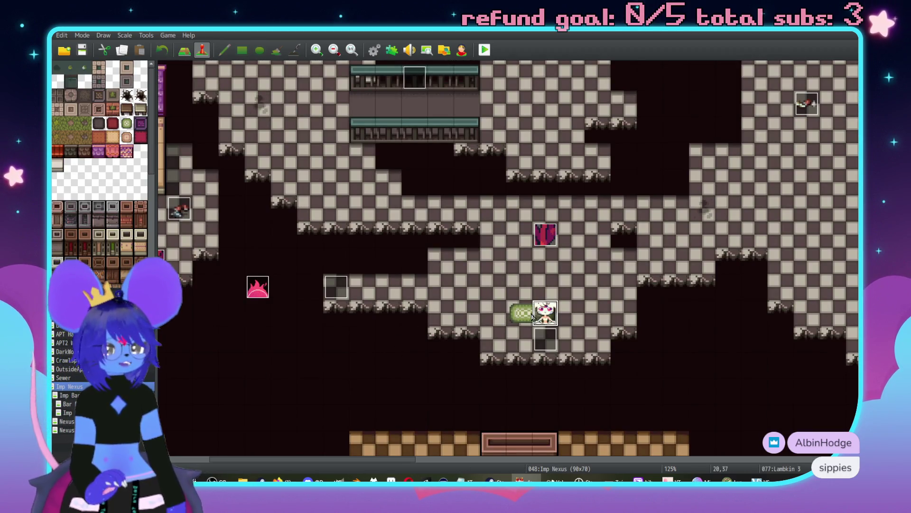
double_click(538, 318)
scroll(599, 269, "down", 15)
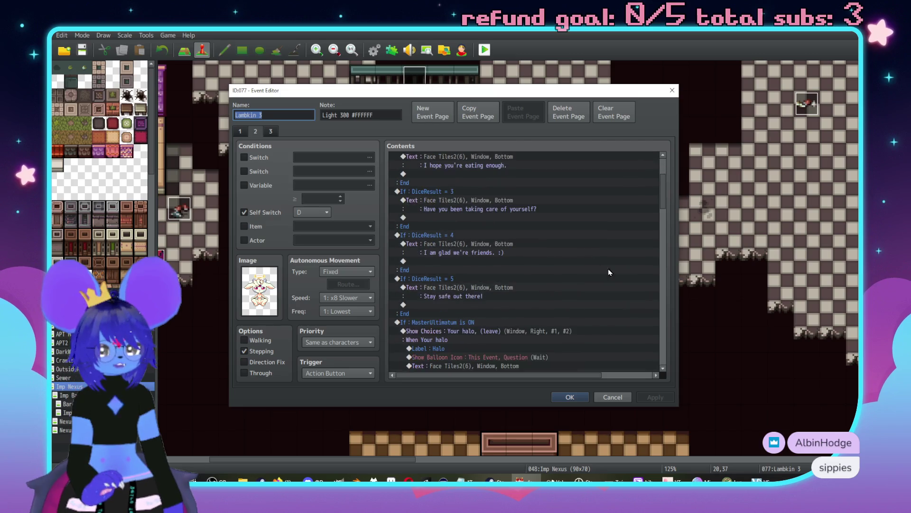
scroll(577, 272, "down", 15)
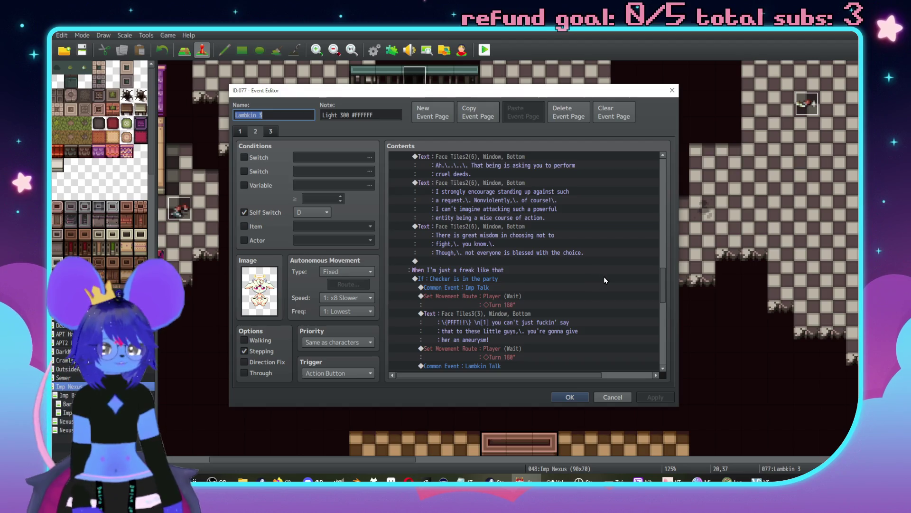
scroll(602, 284, "down", 5)
scroll(569, 266, "up", 8)
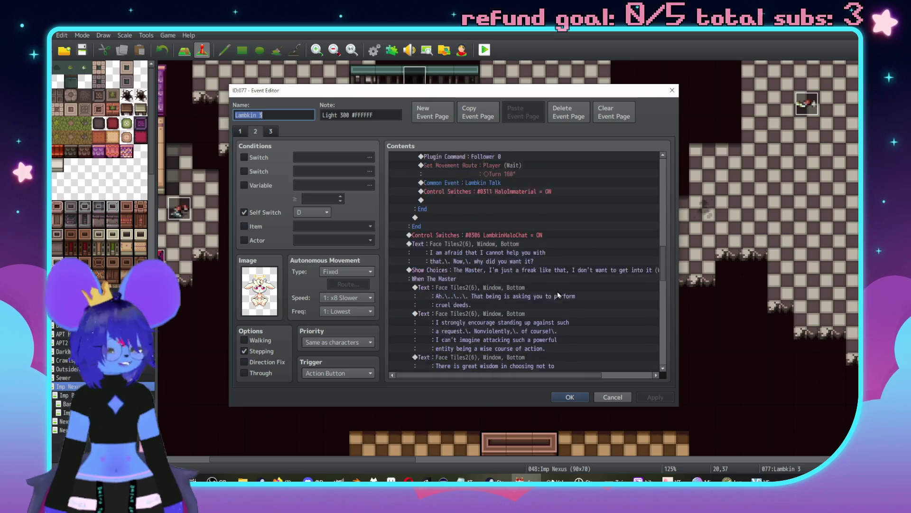
scroll(557, 295, "down", 10)
scroll(545, 314, "down", 7)
left_click(272, 132)
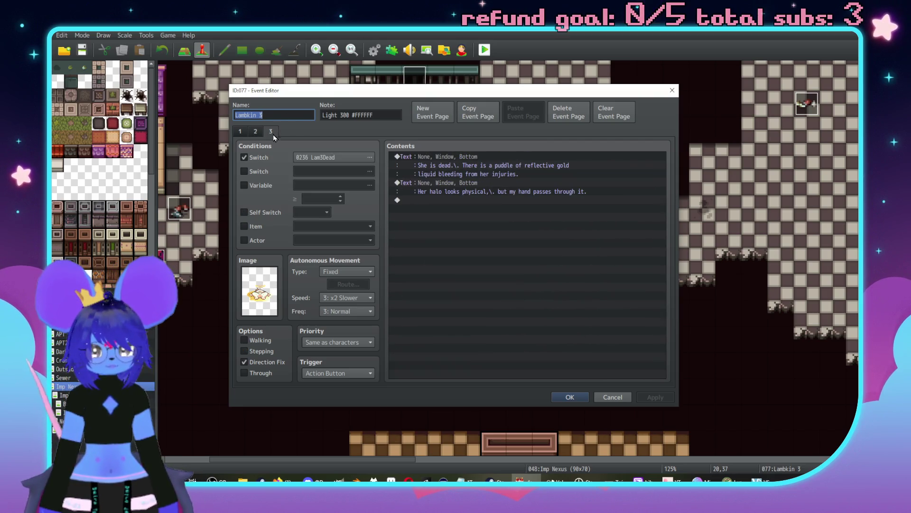
left_click(569, 398)
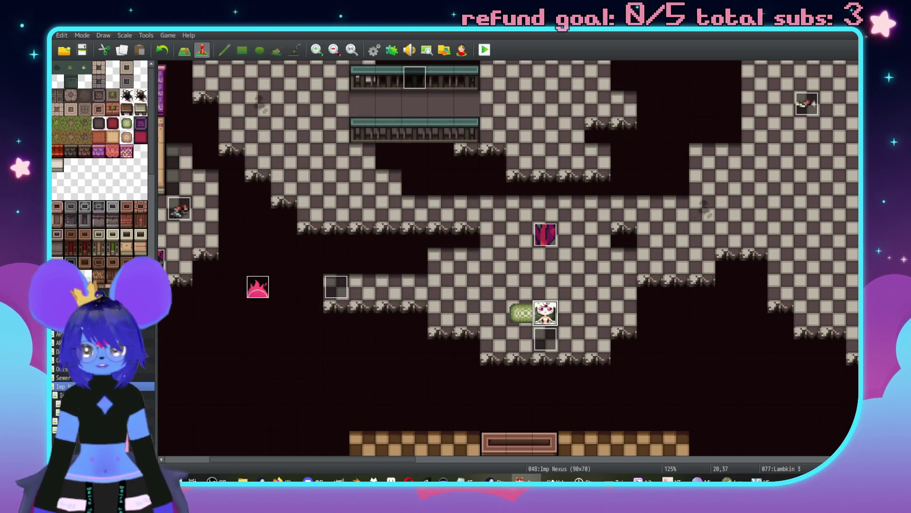
- Return to the Nexus Inside map and open Lambkin4's event to scroll through its page 1
key("Down")
key("Down")
key("Down")
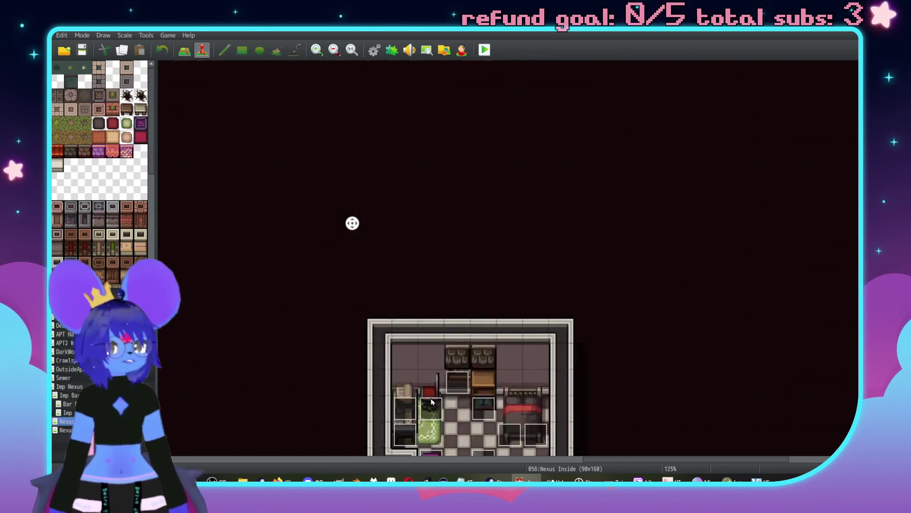
scroll(522, 323, "down", 2)
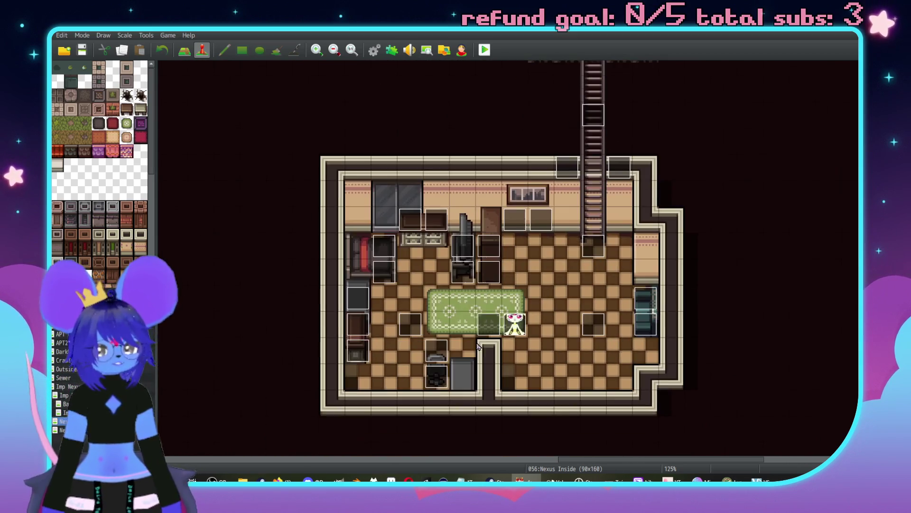
double_click(509, 329)
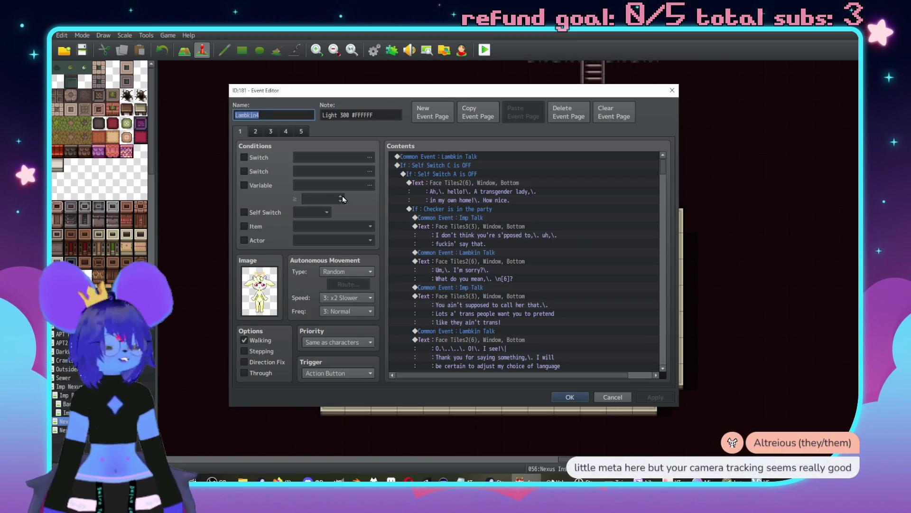
scroll(555, 242, "down", 4)
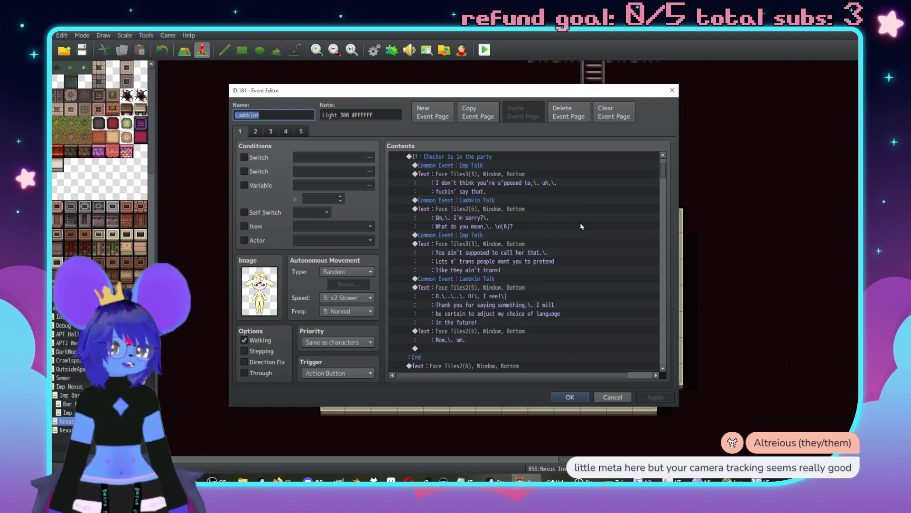
scroll(570, 240, "down", 7)
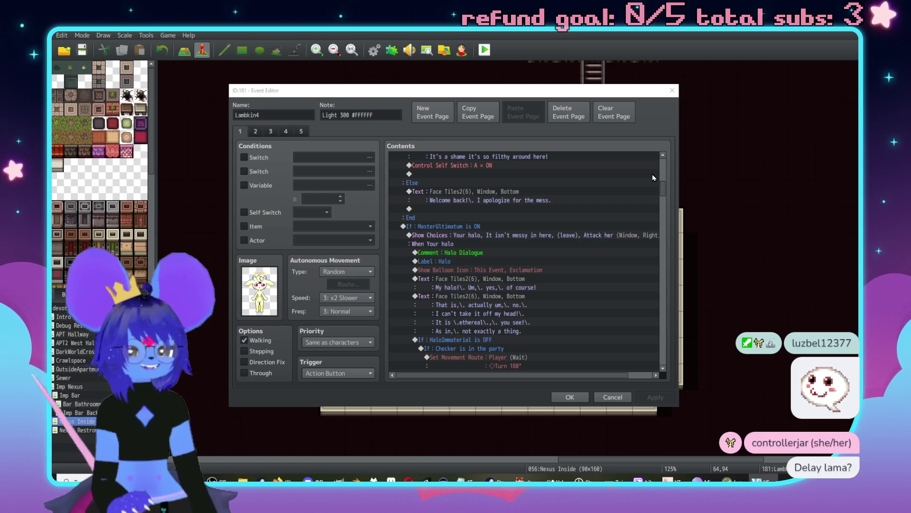
scroll(550, 269, "down", 7)
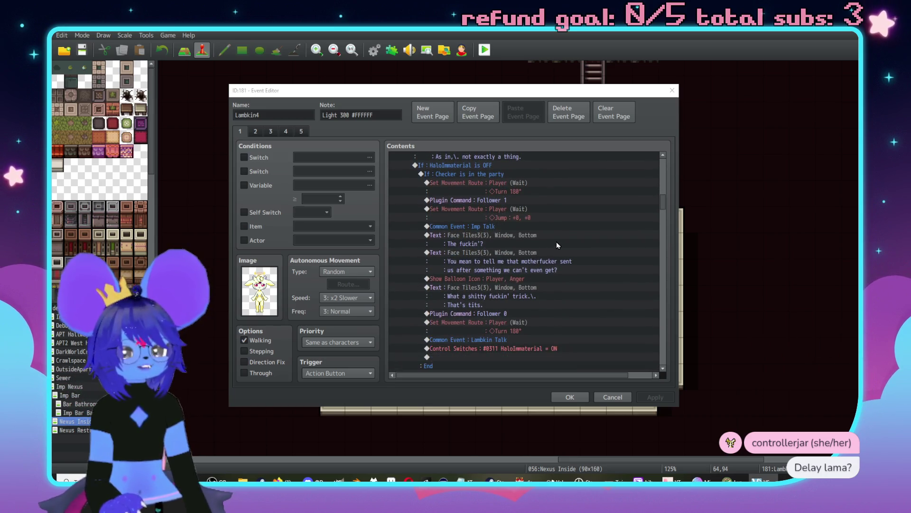
scroll(539, 248, "down", 2)
scroll(529, 290, "down", 2)
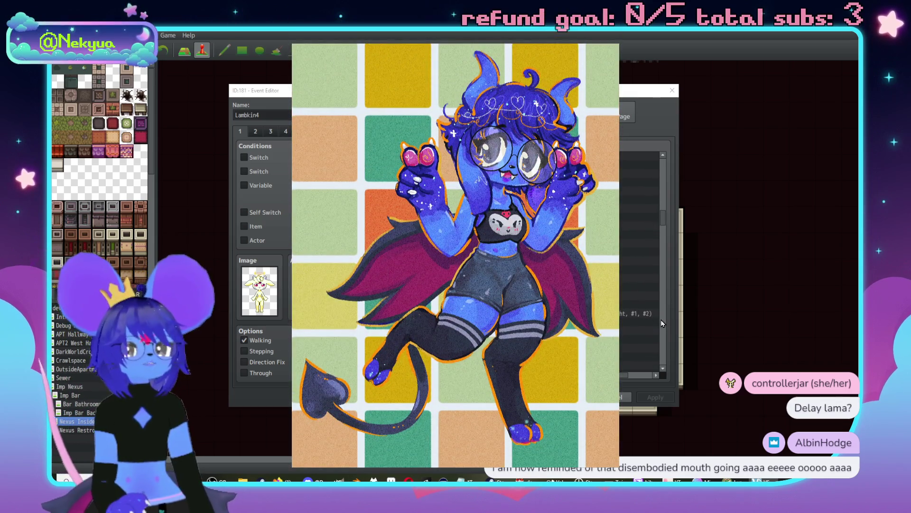
scroll(663, 323, "down", 2)
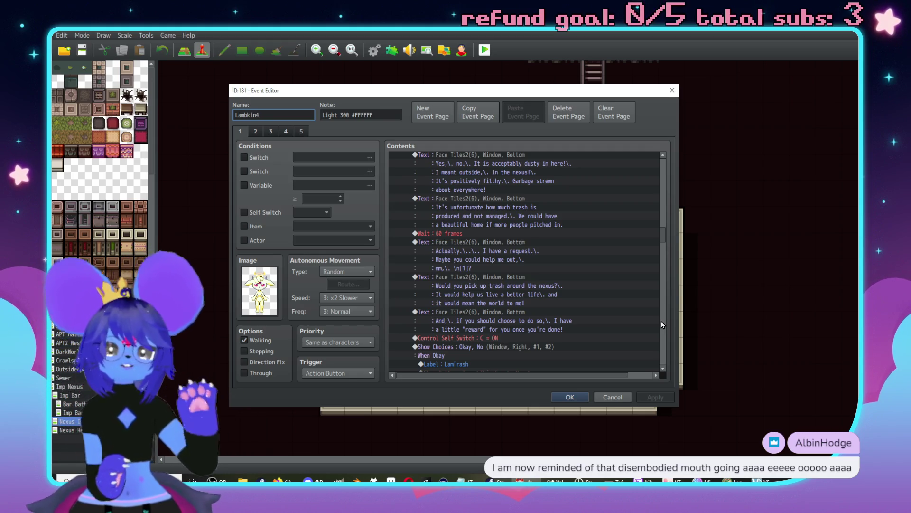
scroll(582, 316, "down", 2)
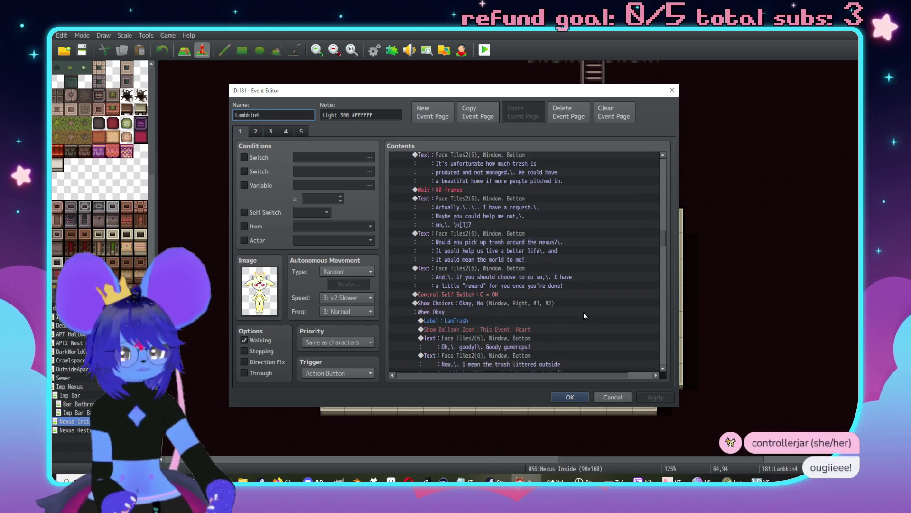
scroll(589, 317, "down", 10)
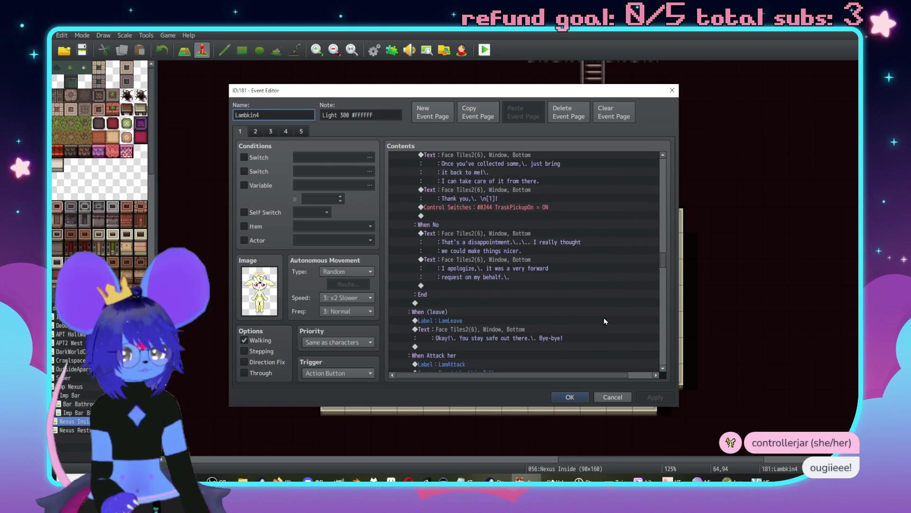
left_click(663, 347)
scroll(649, 345, "down", 8)
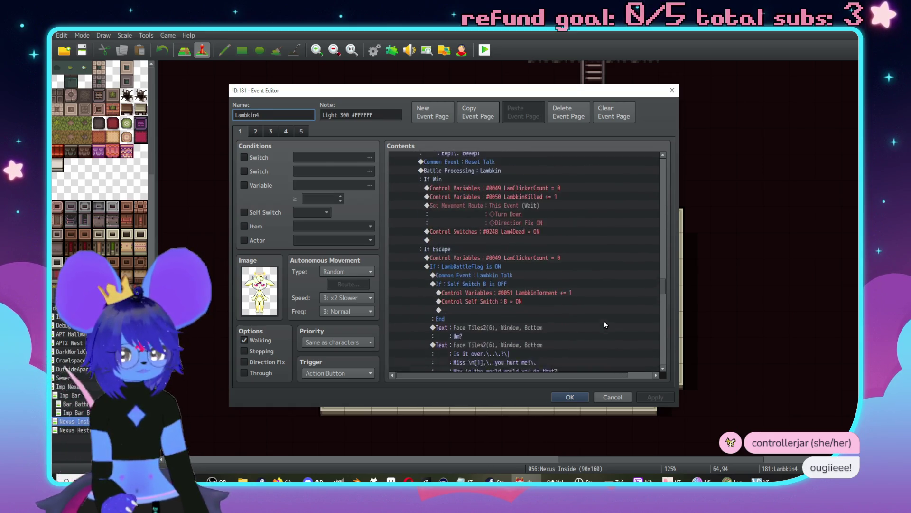
scroll(621, 332, "down", 3)
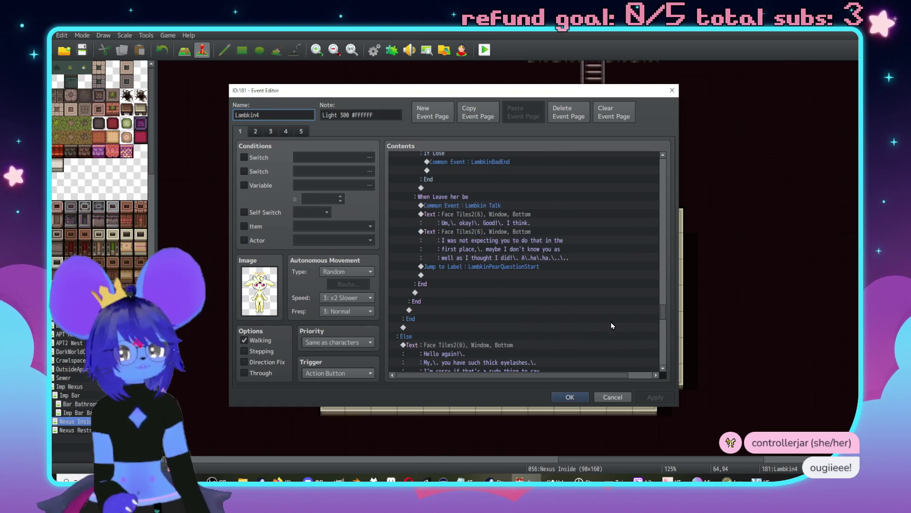
key("alt+Tab")
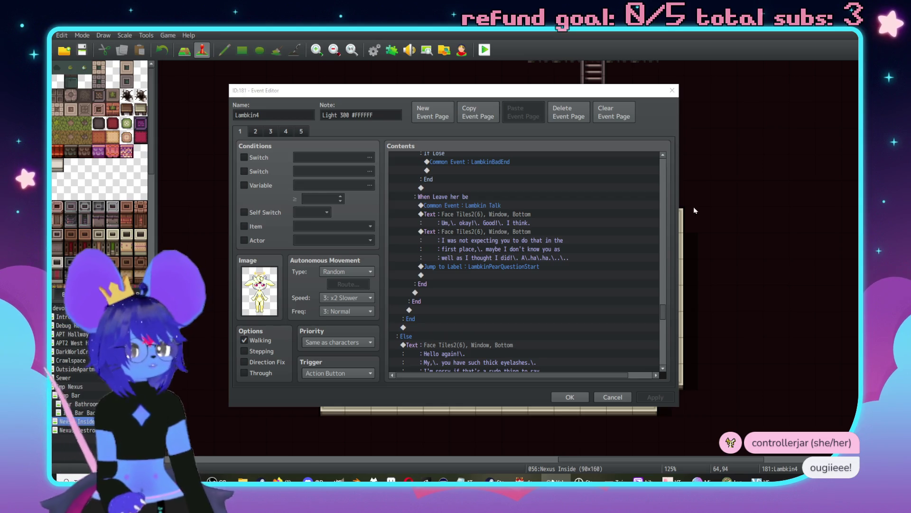
left_click(551, 303)
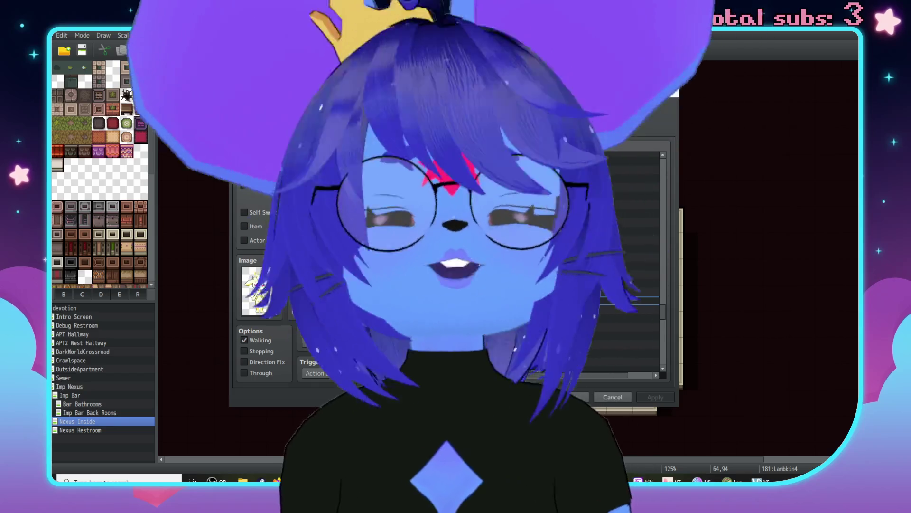
key("alt+Tab")
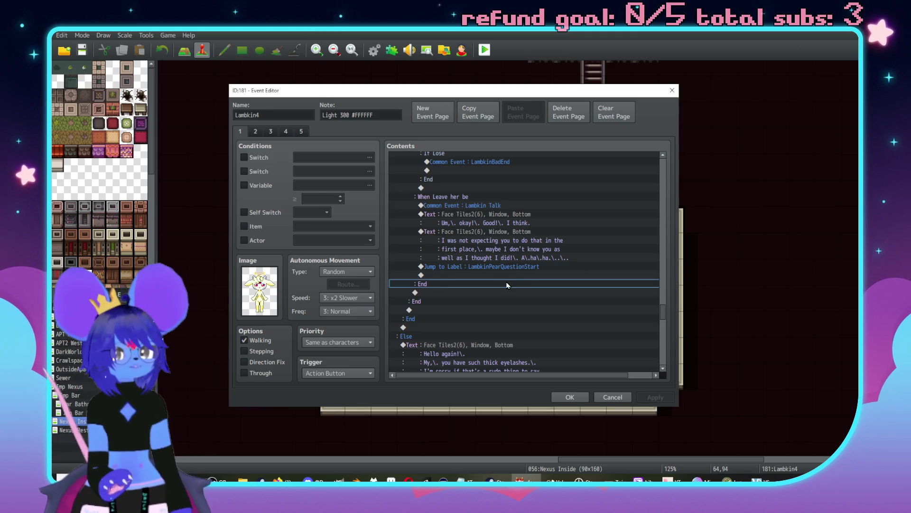
- Scroll Lambkin4 page 1 to its LambkinHaloChat = ON line, then switch to page 2
scroll(517, 282, "down", 10)
scroll(503, 252, "down", 15)
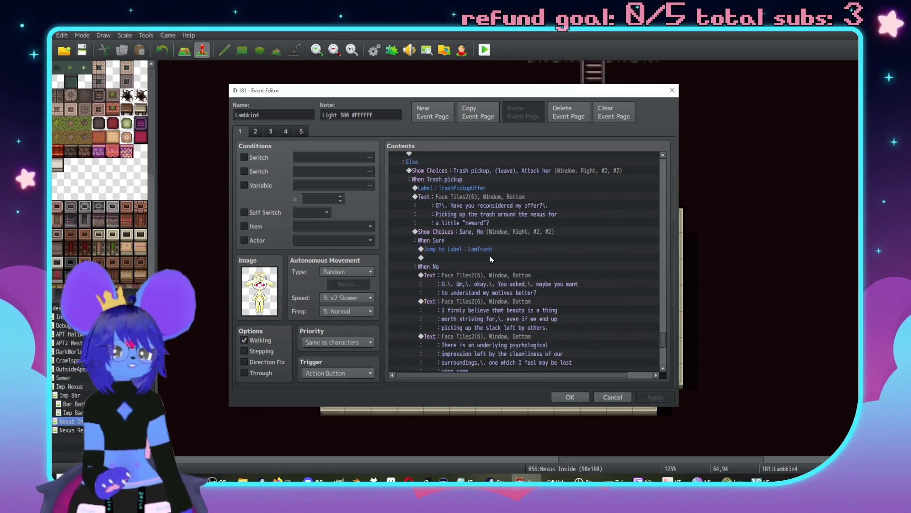
scroll(498, 267, "up", 5)
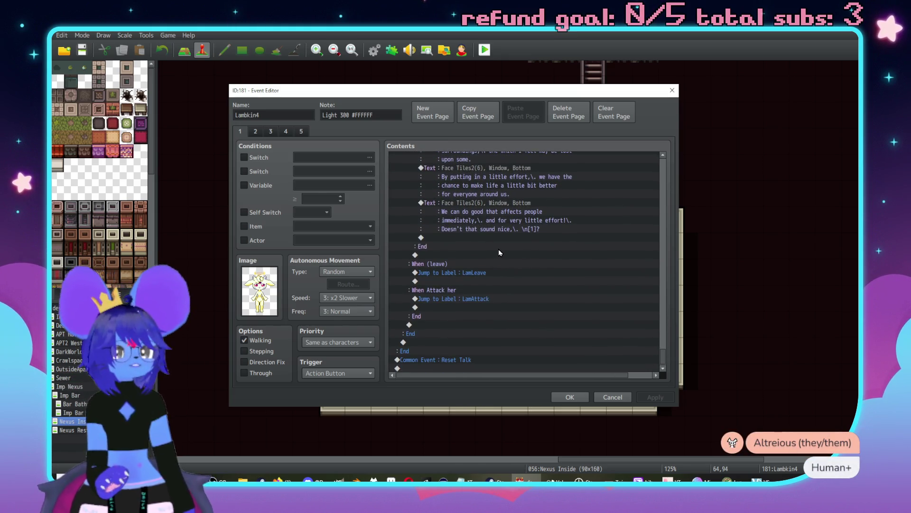
scroll(529, 280, "up", 10)
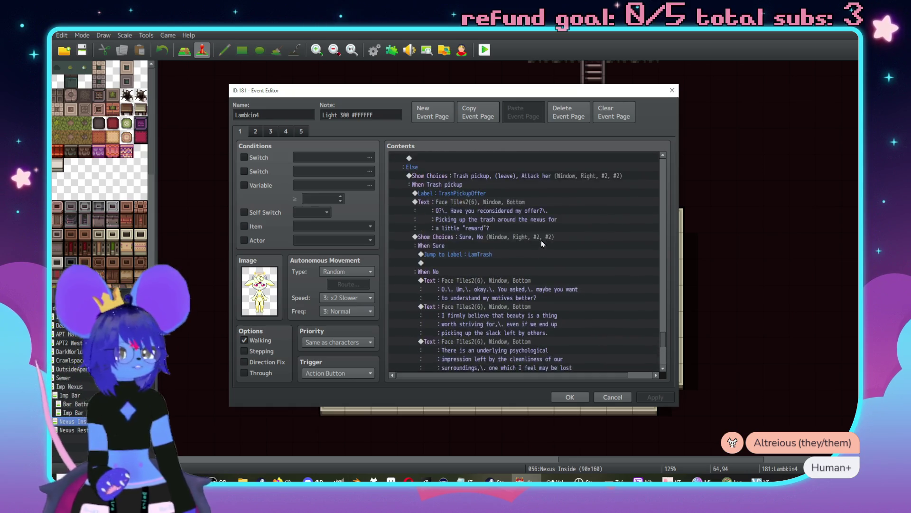
scroll(522, 257, "up", 10)
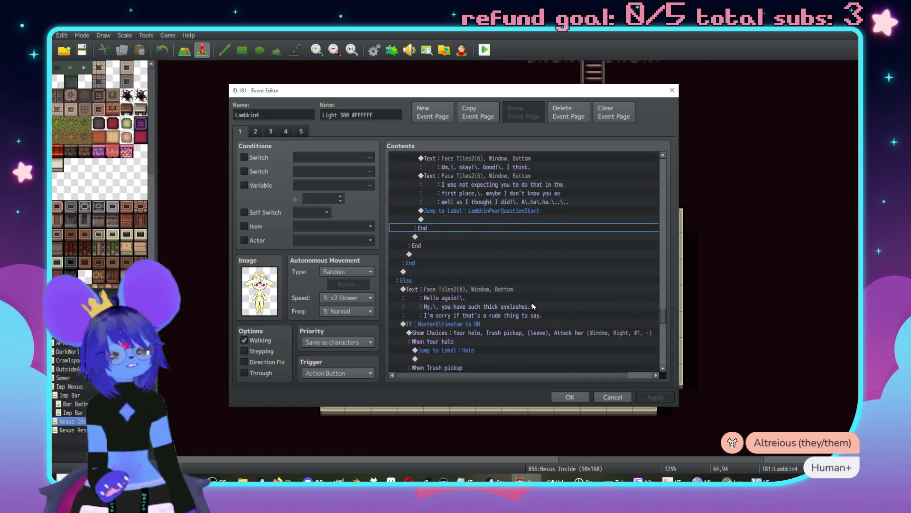
scroll(636, 219, "up", 5)
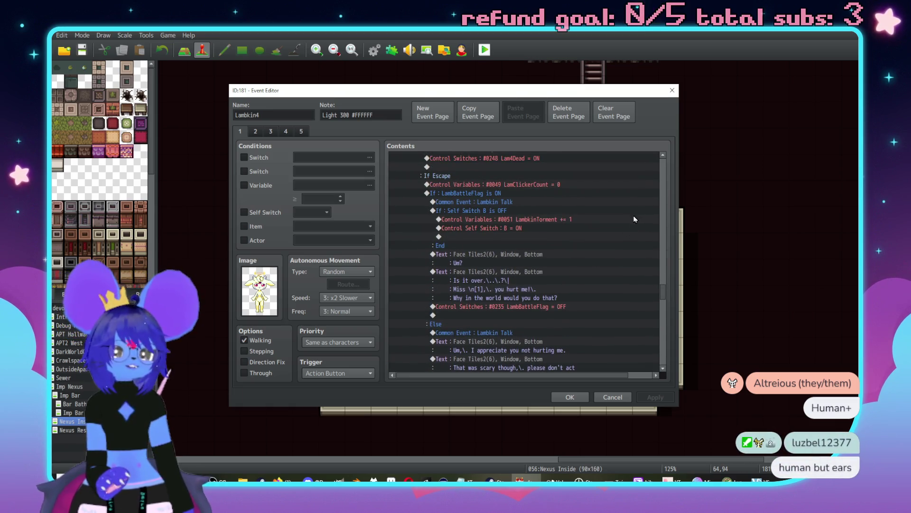
scroll(666, 199, "up", 10)
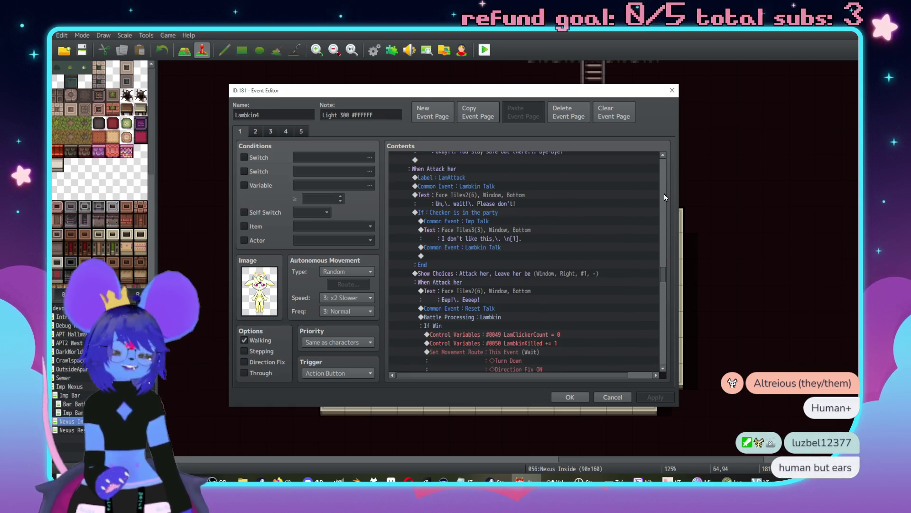
scroll(665, 194, "up", 15)
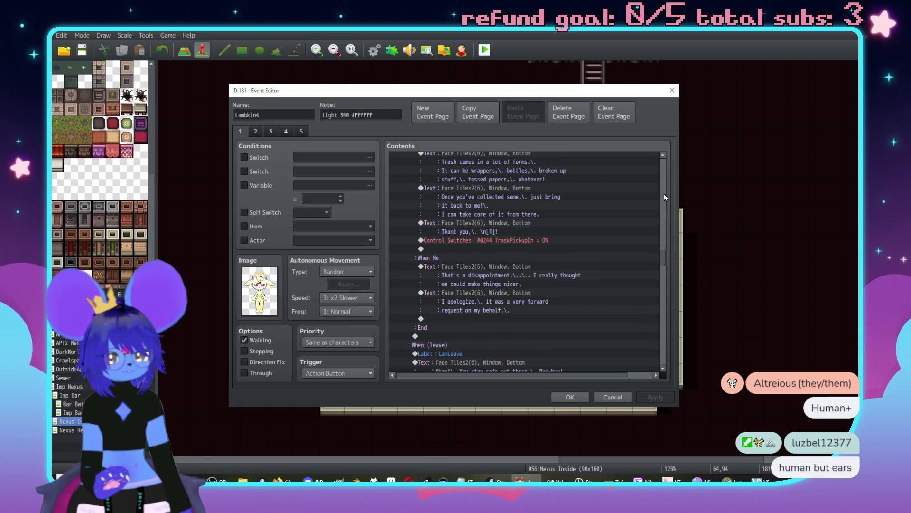
scroll(664, 195, "up", 5)
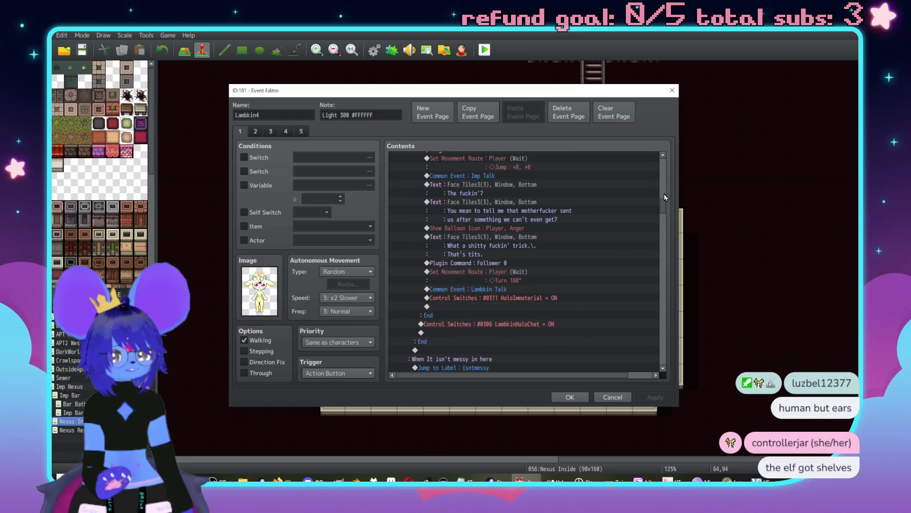
left_click(491, 325)
left_click(260, 130)
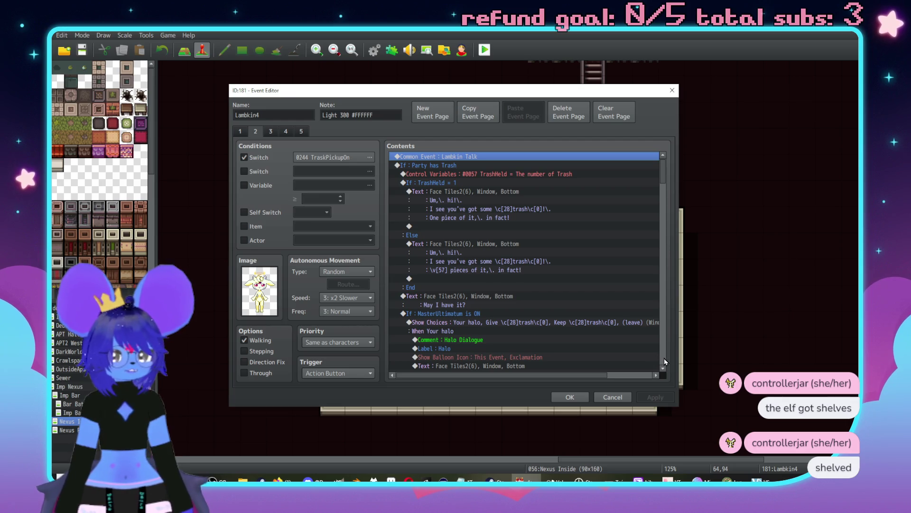
- Scroll through the commands on the Lambkin4 event's second page
scroll(539, 278, "down", 10)
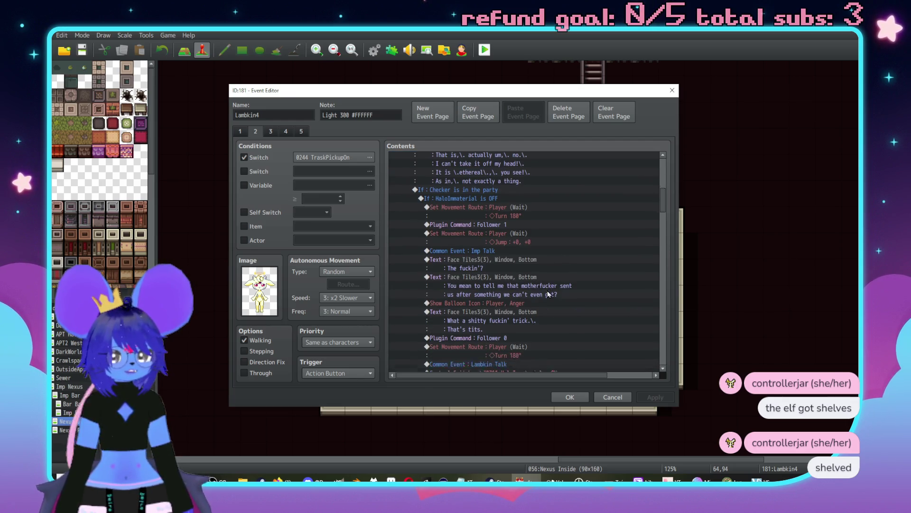
scroll(539, 279, "down", 10)
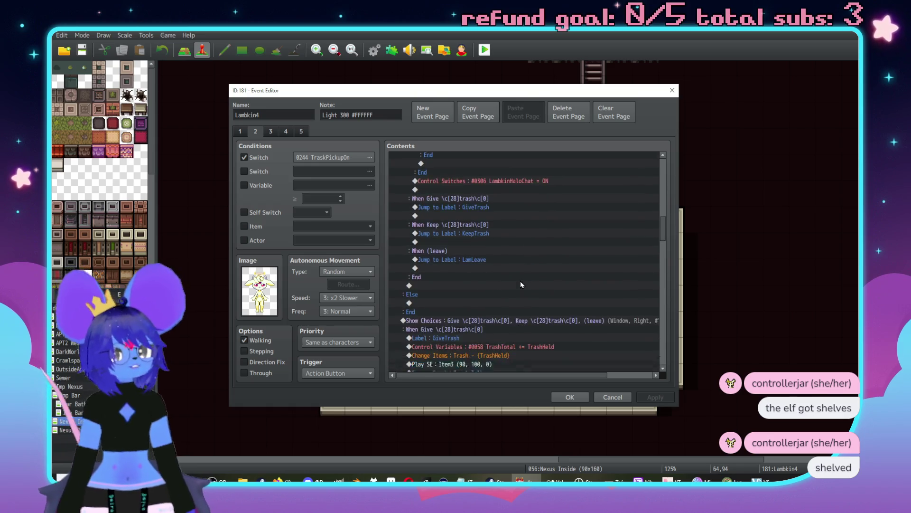
scroll(563, 304, "down", 10)
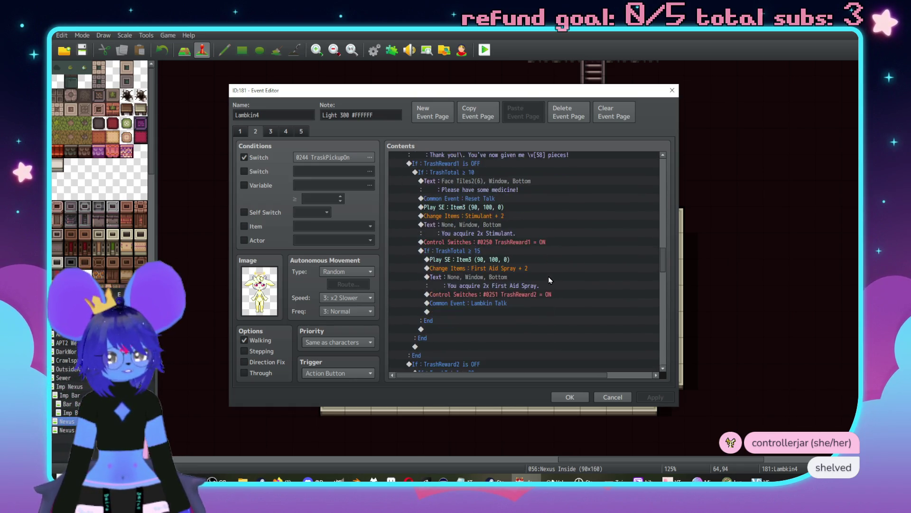
scroll(543, 281, "down", 10)
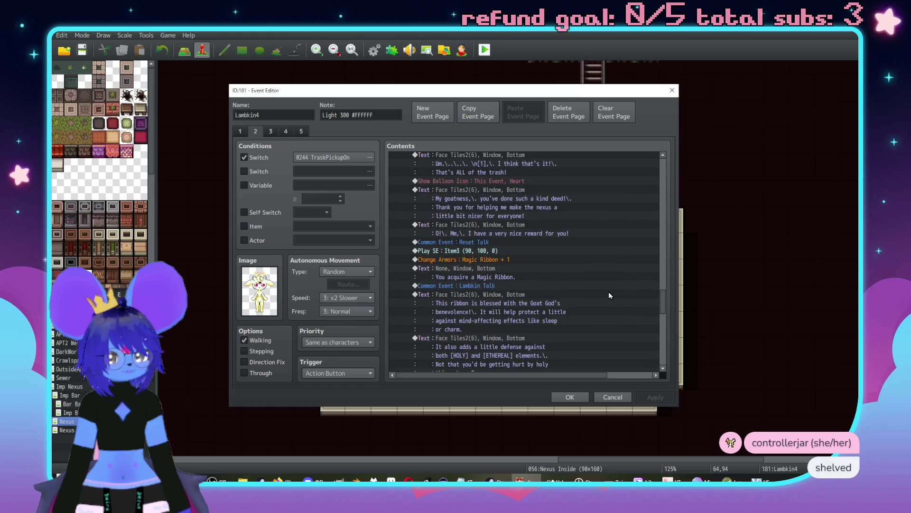
scroll(583, 287, "down", 10)
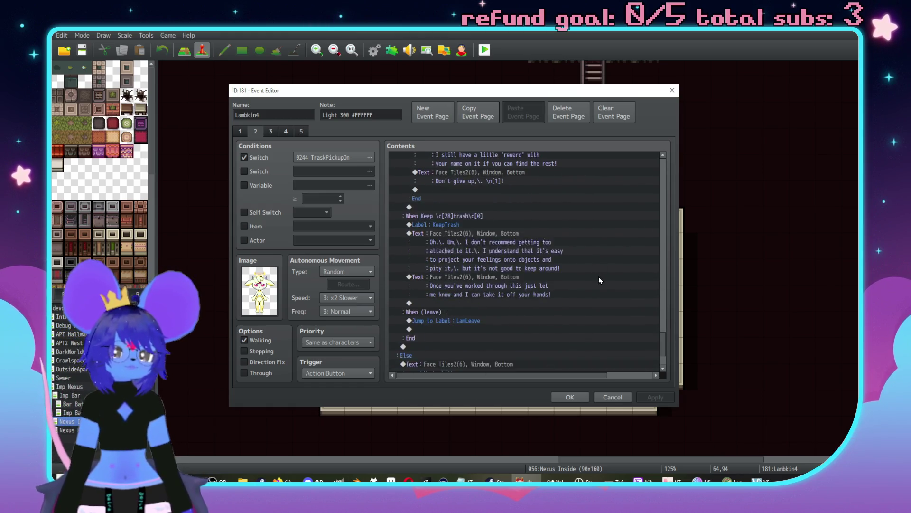
- Review the commands on Lambkin4's third page
left_click(270, 131)
scroll(573, 271, "down", 10)
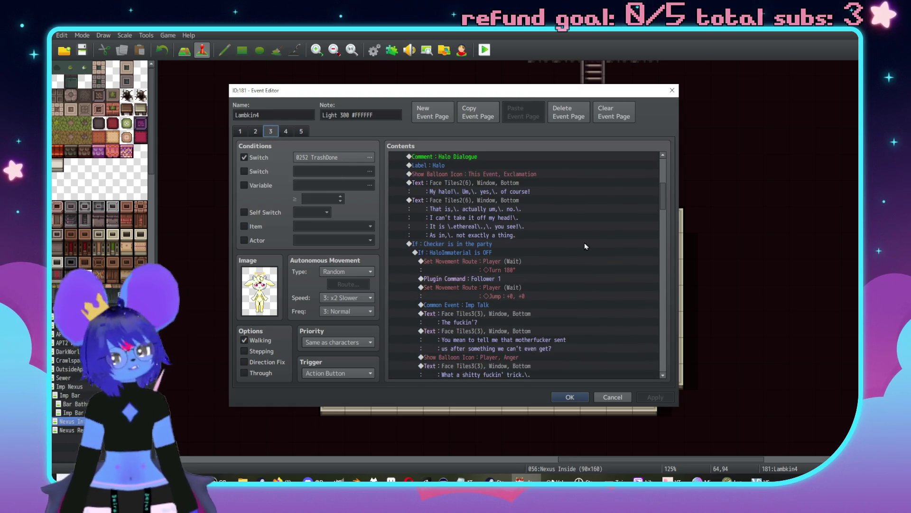
scroll(586, 248, "down", 5)
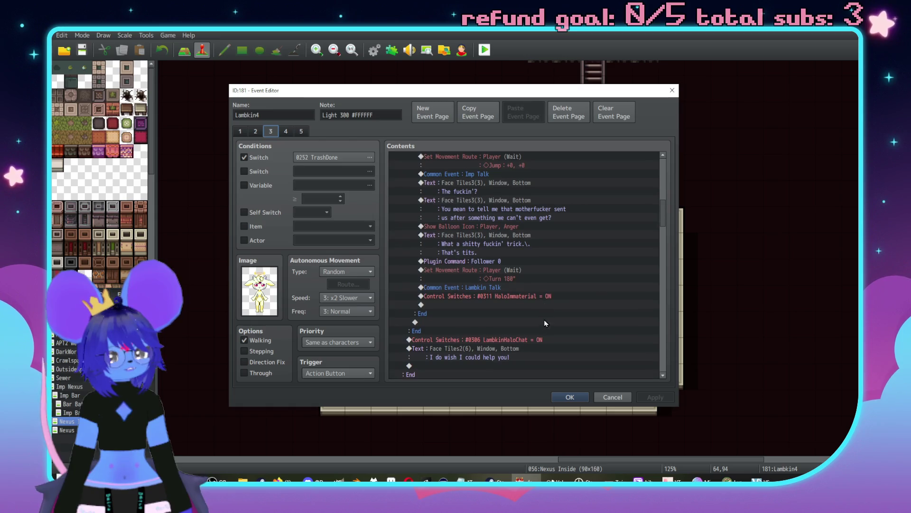
scroll(545, 321, "down", 7)
scroll(549, 316, "down", 10)
scroll(612, 299, "down", 10)
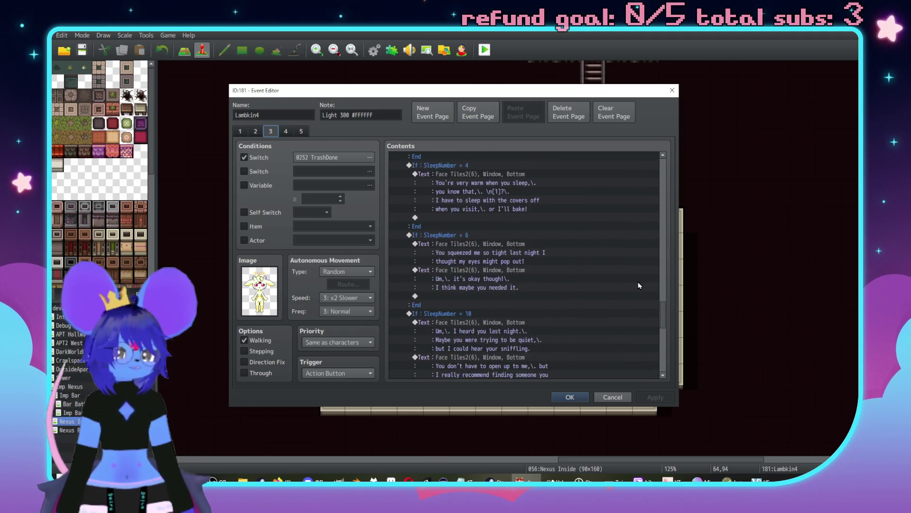
scroll(636, 290, "down", 10)
scroll(636, 309, "down", 3)
- Bring up page 4, conditioned on self switch B, and scroll to its Escape and Lose branches
left_click(285, 133)
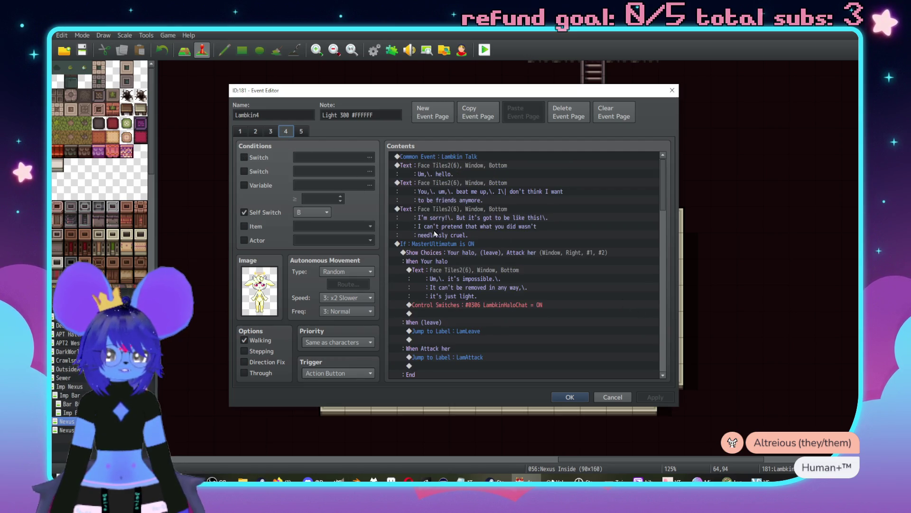
scroll(559, 268, "down", 3)
scroll(557, 264, "up", 1)
scroll(569, 280, "down", 9)
scroll(557, 298, "down", 5)
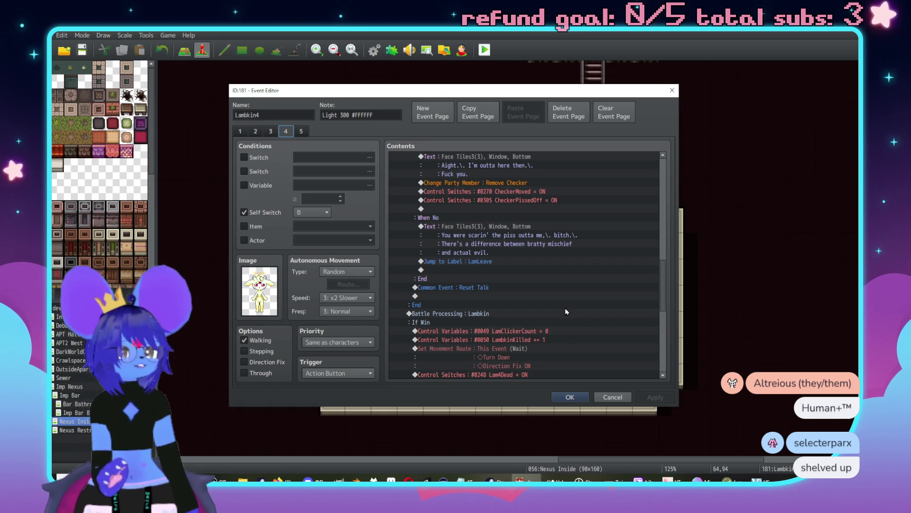
scroll(570, 309, "down", 7)
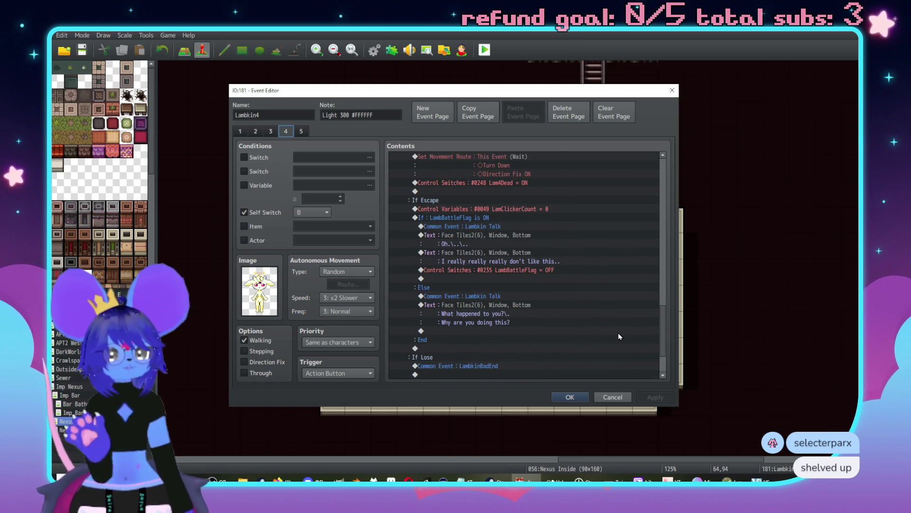
scroll(614, 235, "down", 2)
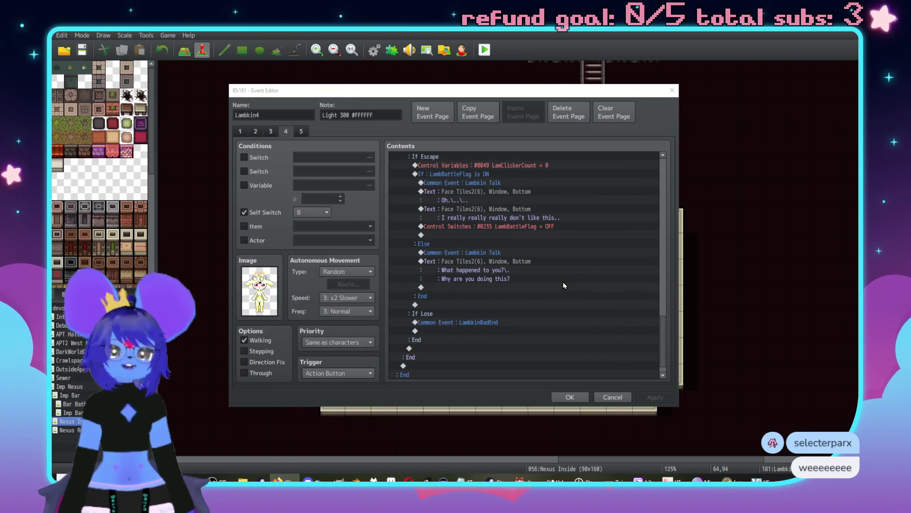
- Check page 4's last commands and page 5, then close the Lambkin4 event editor
key("ctrl+v")
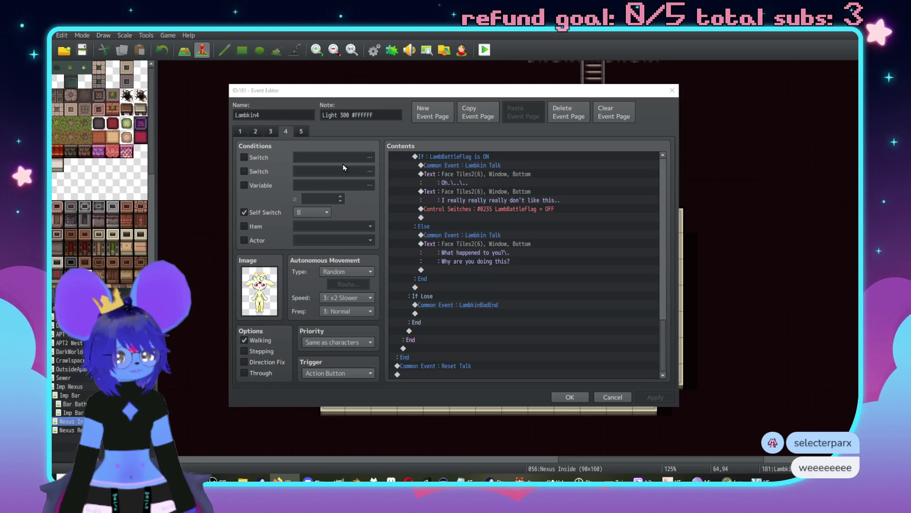
left_click(300, 133)
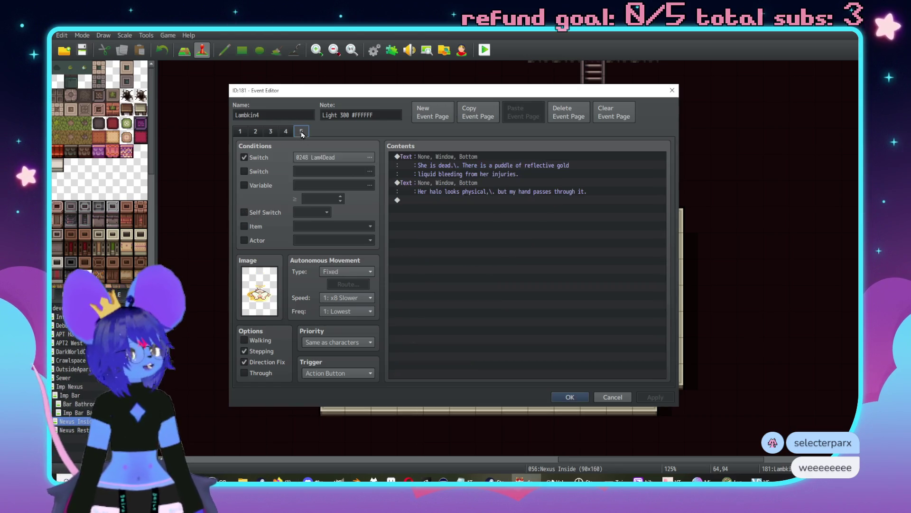
left_click(569, 397)
- Open the Imp Bar map from the map tree
scroll(548, 192, "up", 3)
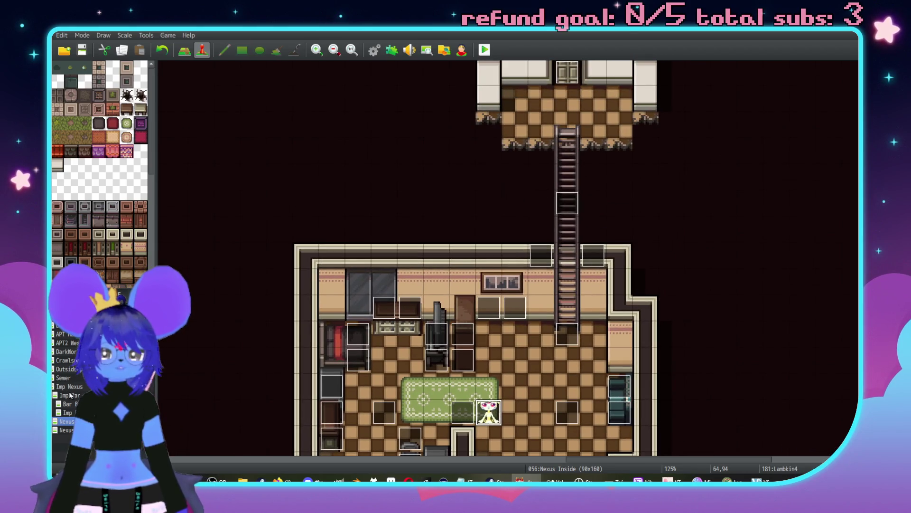
left_click(72, 395)
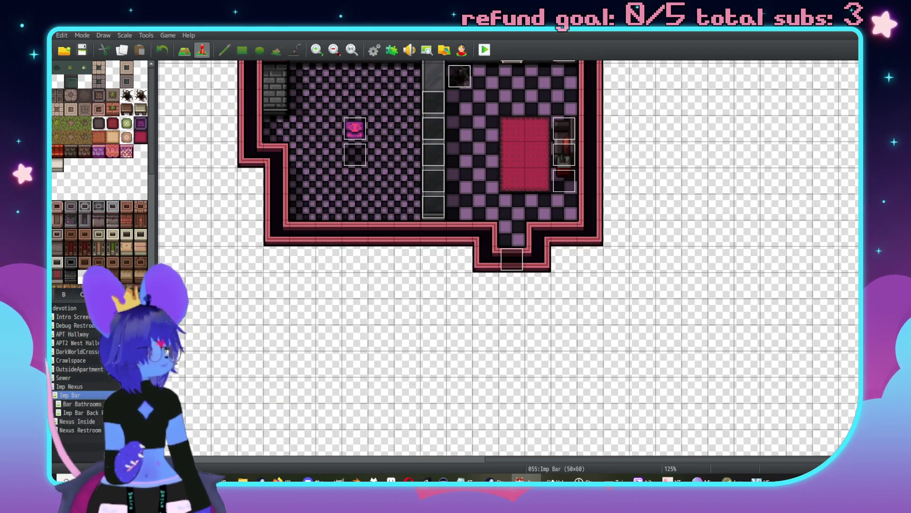
scroll(541, 134, "up", 10)
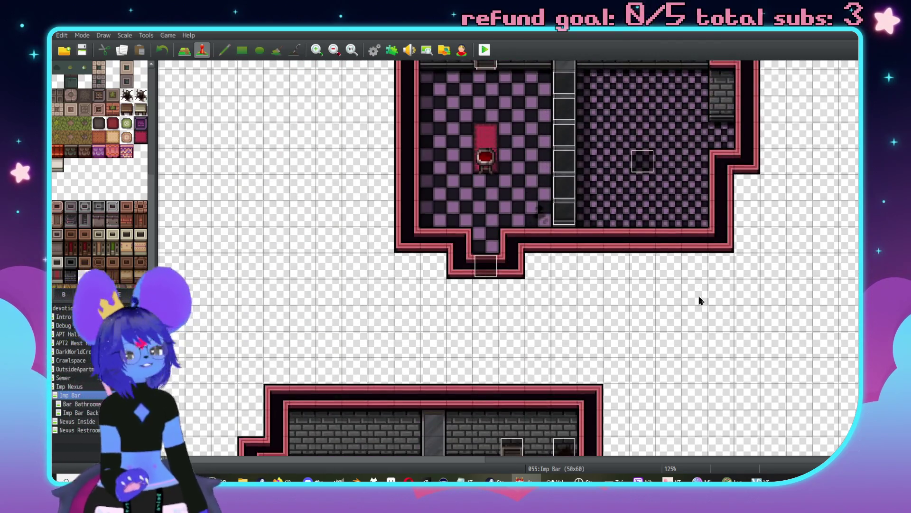
scroll(684, 186, "up", 10)
scroll(665, 264, "left", 5)
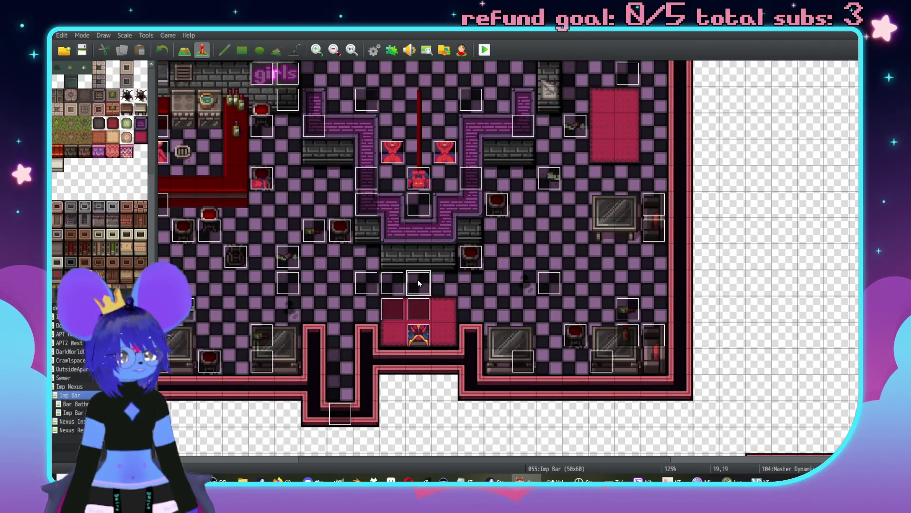
double_click(419, 287)
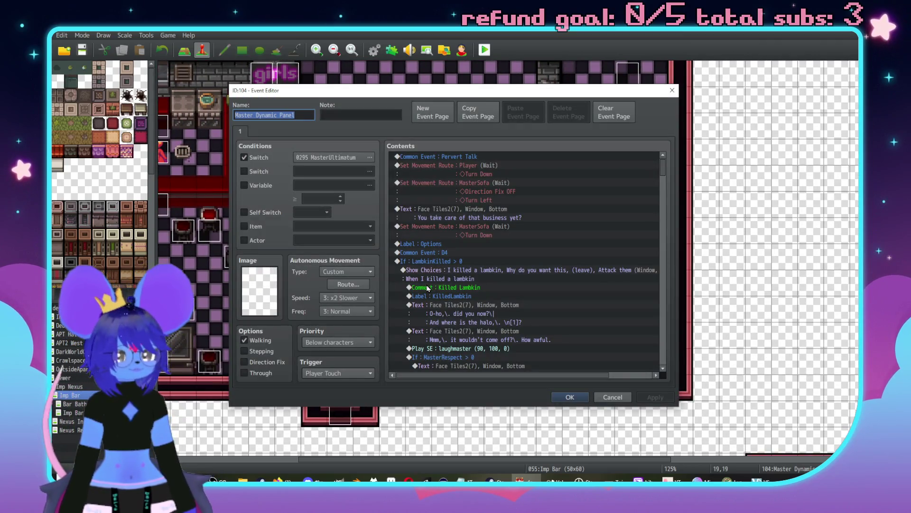
scroll(428, 288, "down", 6)
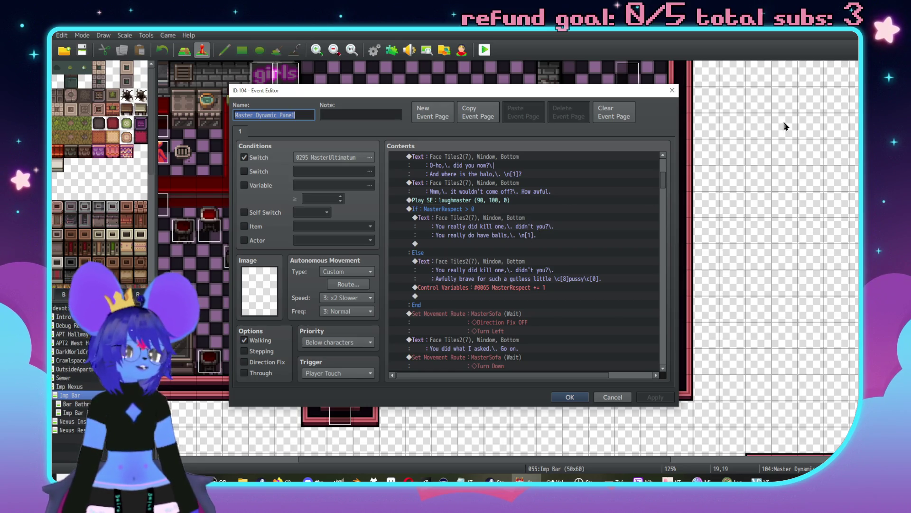
left_click(677, 91)
scroll(503, 245, "down", 5)
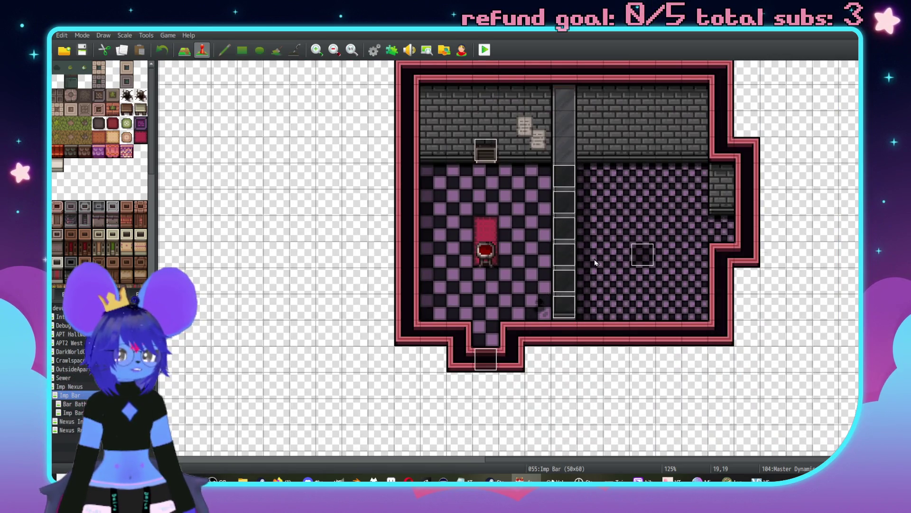
- Lower the Pink Light event's (ID 124) note to Fire 200 and save it
scroll(594, 284, "down", 10)
scroll(595, 217, "up", 1)
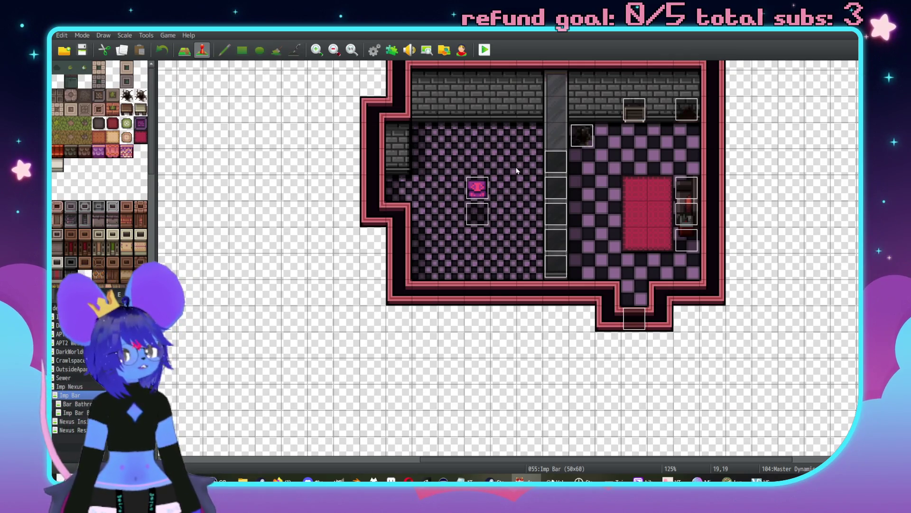
double_click(480, 207)
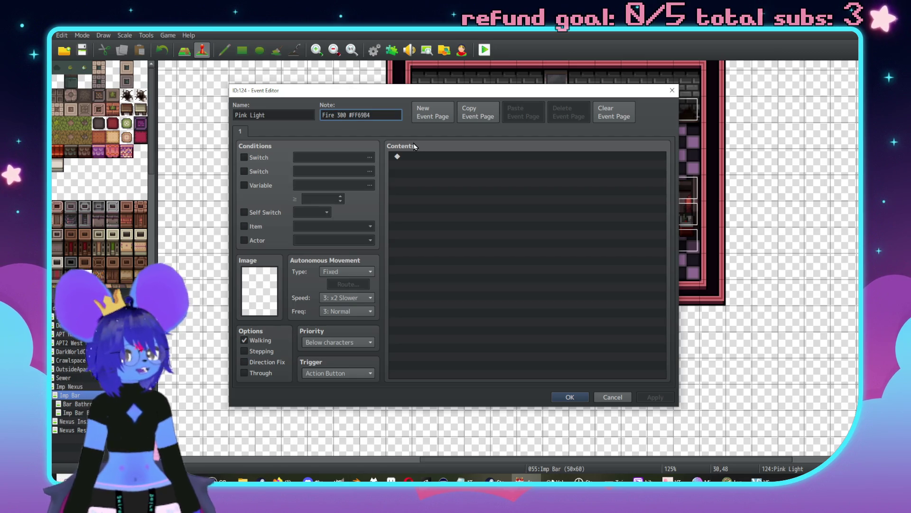
key("BackSpace")
type("2")
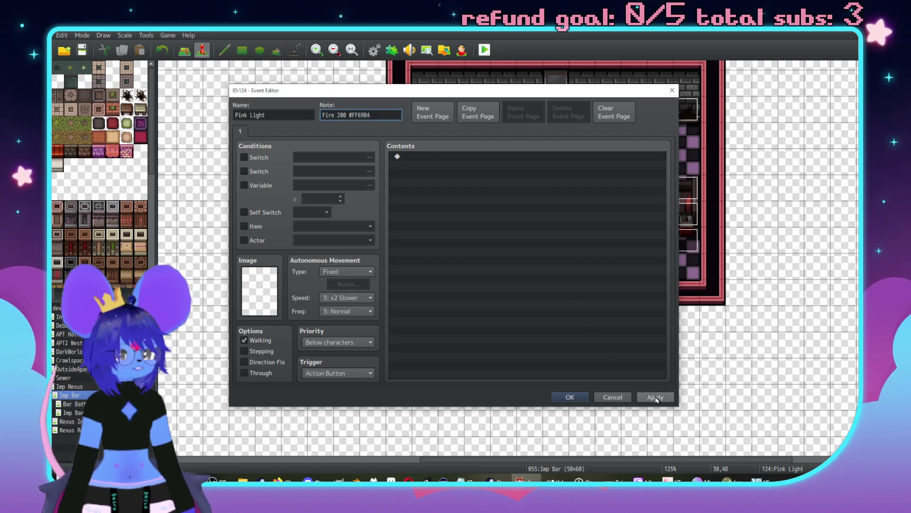
left_click(572, 398)
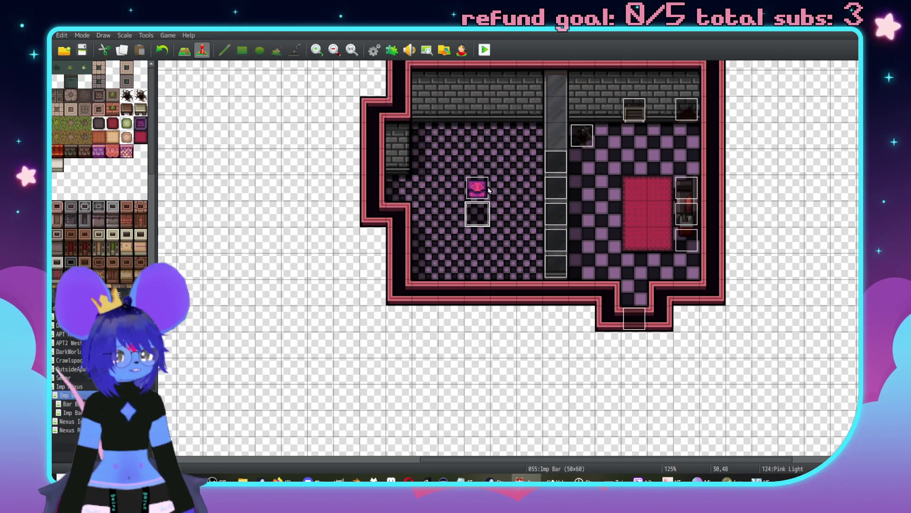
- Open the other Pink Light event's note, then close it unchanged
scroll(539, 281, "down", 10)
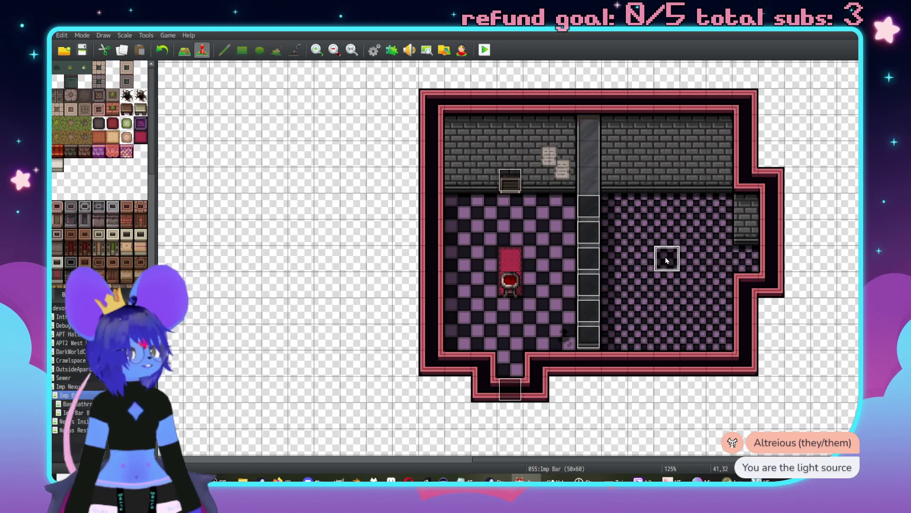
double_click(670, 261)
key("Tab")
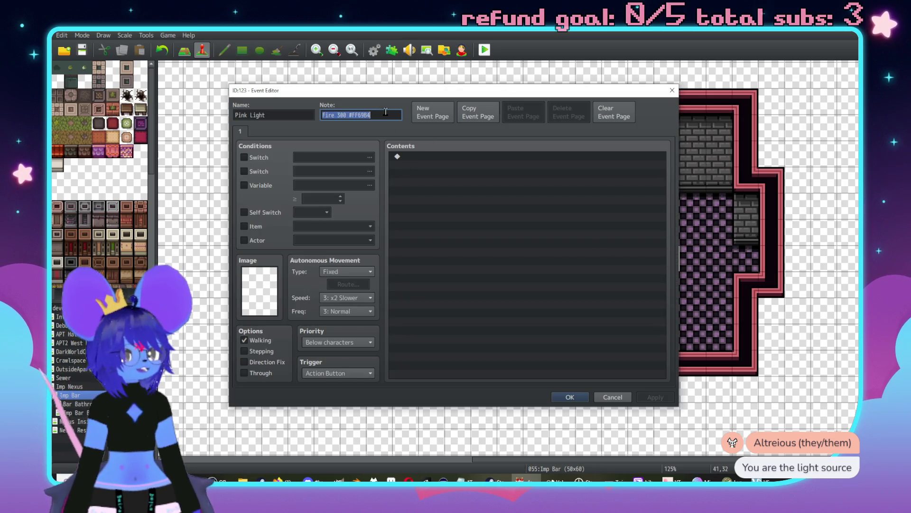
left_click(573, 397)
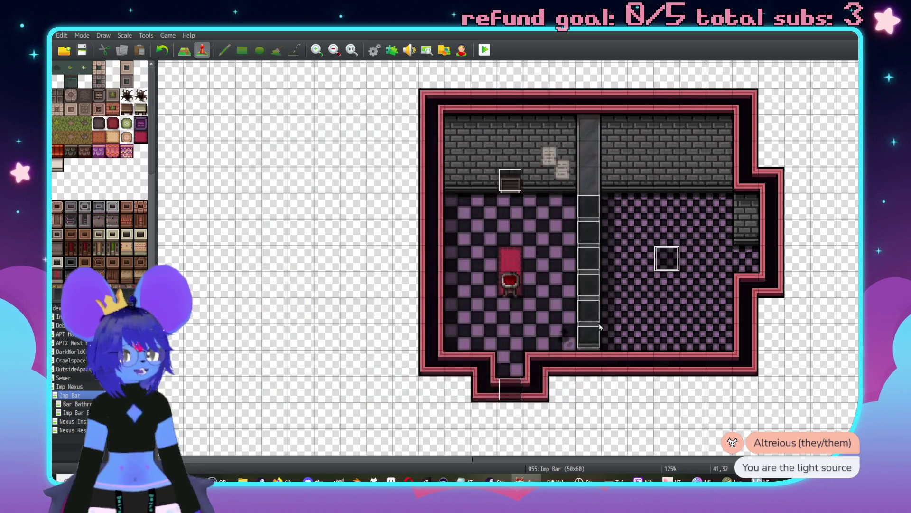
scroll(603, 328, "up", 10)
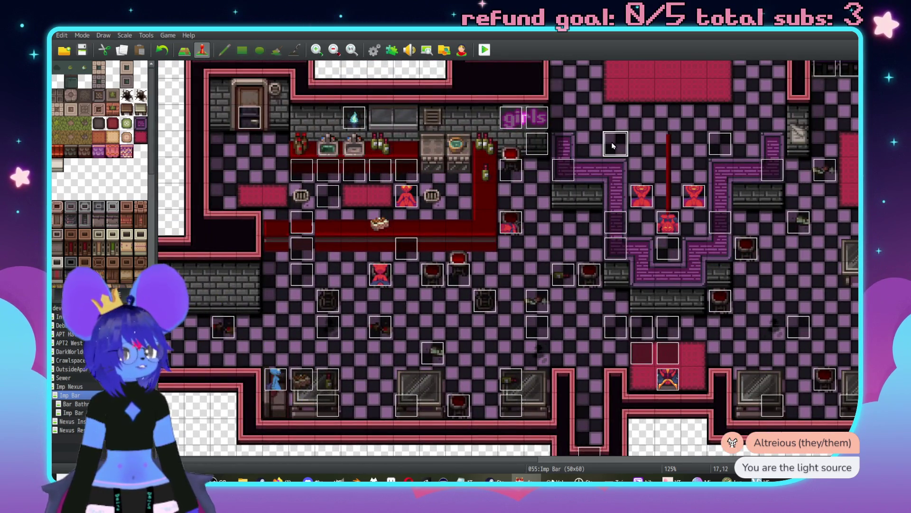
- Inspect the Pink Light 1, Stage Check and Pink Sign events without changes
double_click(616, 144)
key("Escape")
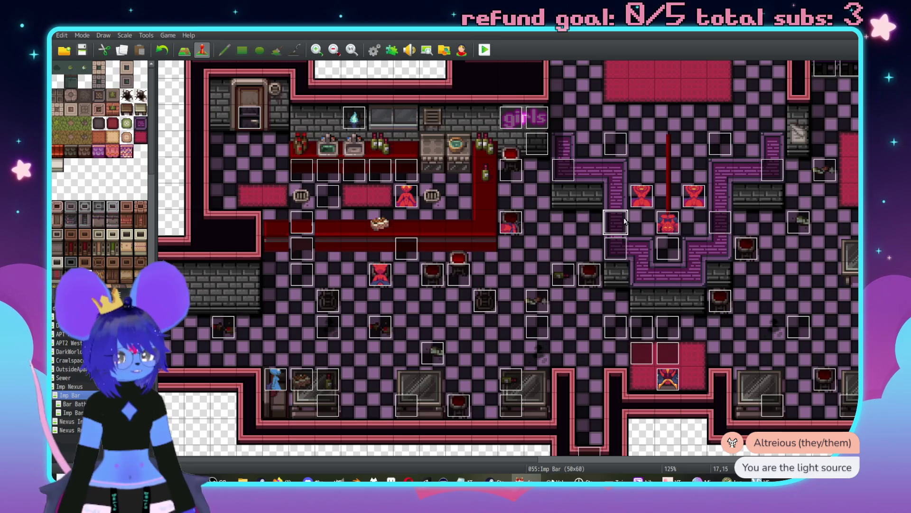
double_click(625, 219)
key("Escape")
double_click(614, 247)
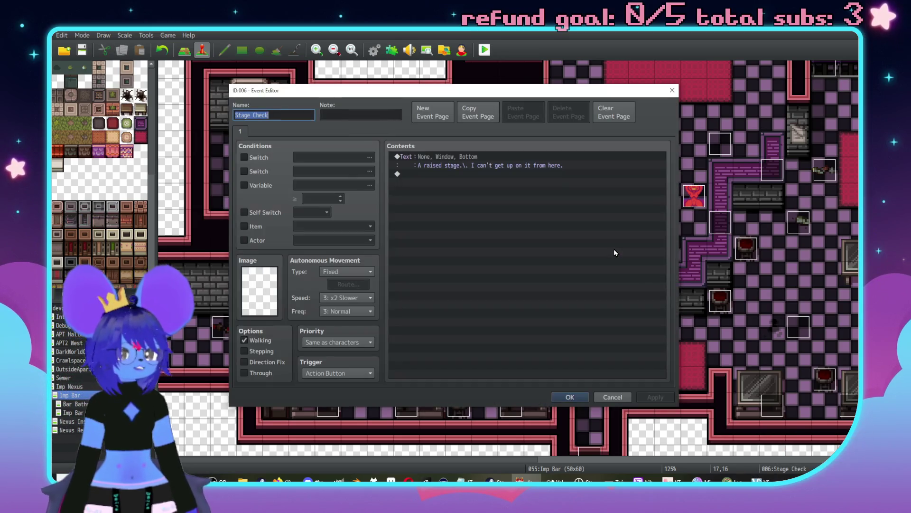
key("Escape")
scroll(647, 210, "up", 2)
double_click(597, 339)
key("Escape")
scroll(566, 214, "down", 4)
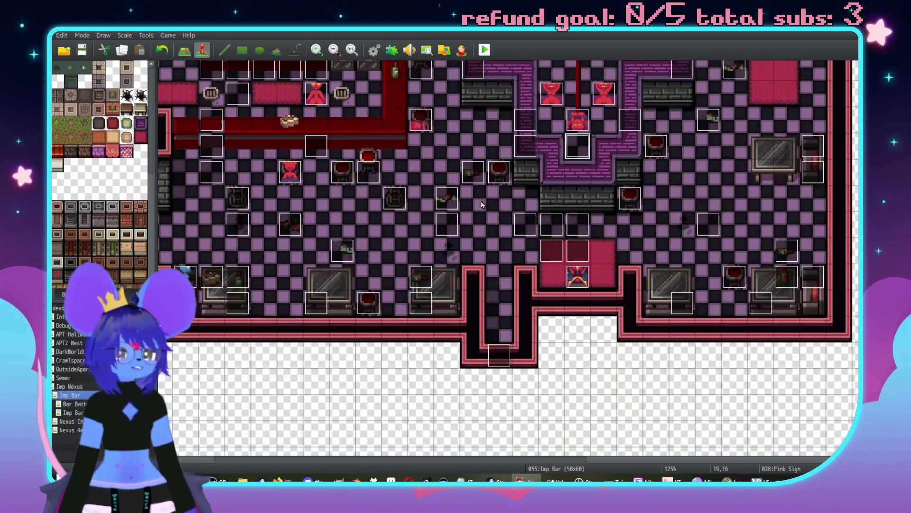
- Inspect the neighbouring event tiles, including the Master Dynamic Panel, without changes
double_click(449, 233)
key("Escape")
left_click(545, 228)
double_click(544, 227)
key("Escape")
left_click(578, 230)
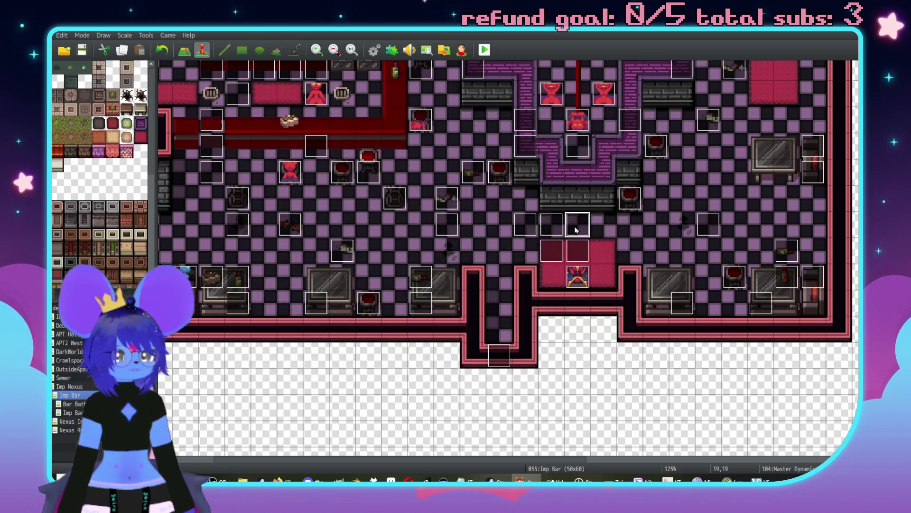
double_click(578, 230)
key("Escape")
left_click(550, 251)
double_click(550, 252)
key("Escape")
- Open the side room's Pink Light event (ID 123) and move to its note
scroll(522, 260, "down", 10)
scroll(522, 260, "right", 10)
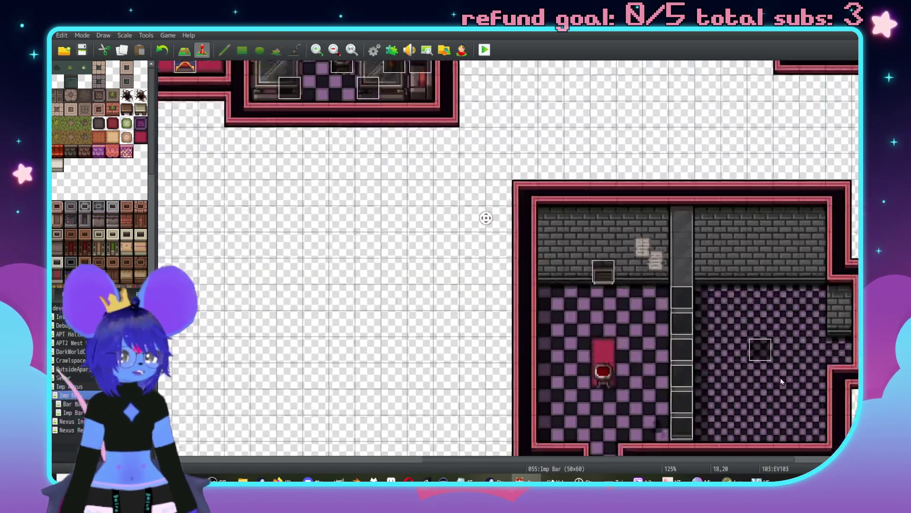
scroll(645, 223, "up", 1)
double_click(644, 223)
key("Tab")
- Change the Pink Light note's Fire value from 300 to 200
left_click(655, 397)
left_click_drag(323, 115, 379, 113)
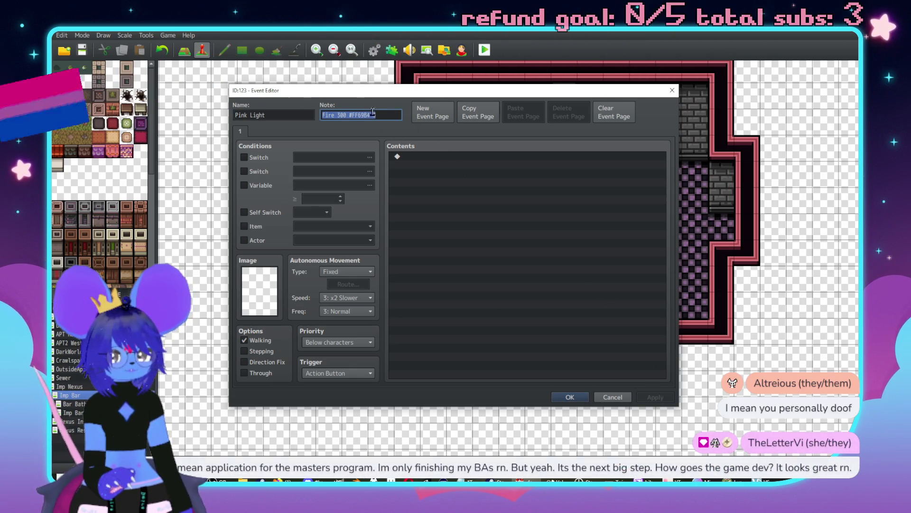
left_click(341, 114)
key("BackSpace")
type("2")
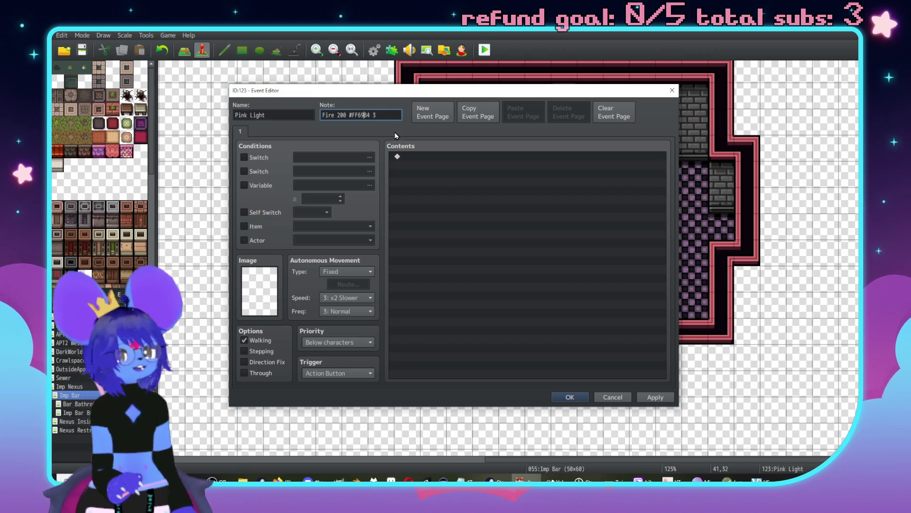
- Edit the note's colour code to #FFFFFF, then apply and close the event
key("BackSpace")
type("FF")
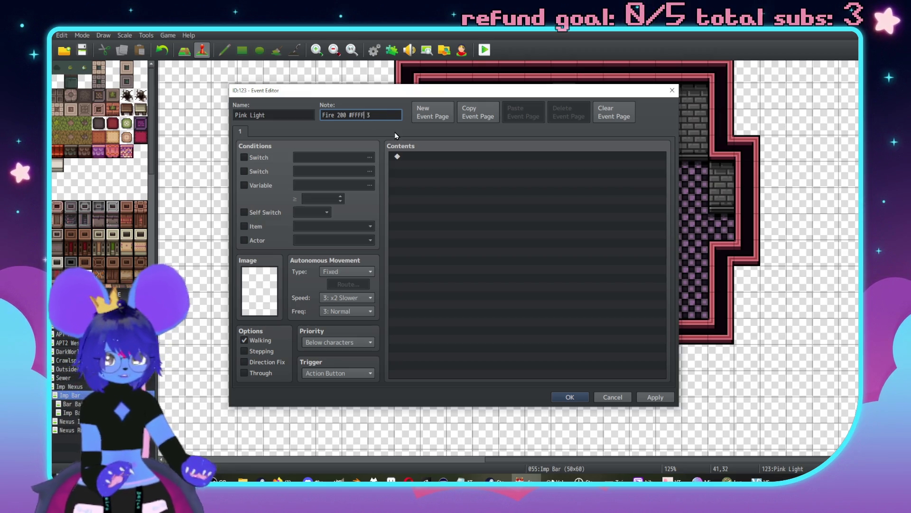
left_click(655, 397)
left_click(570, 397)
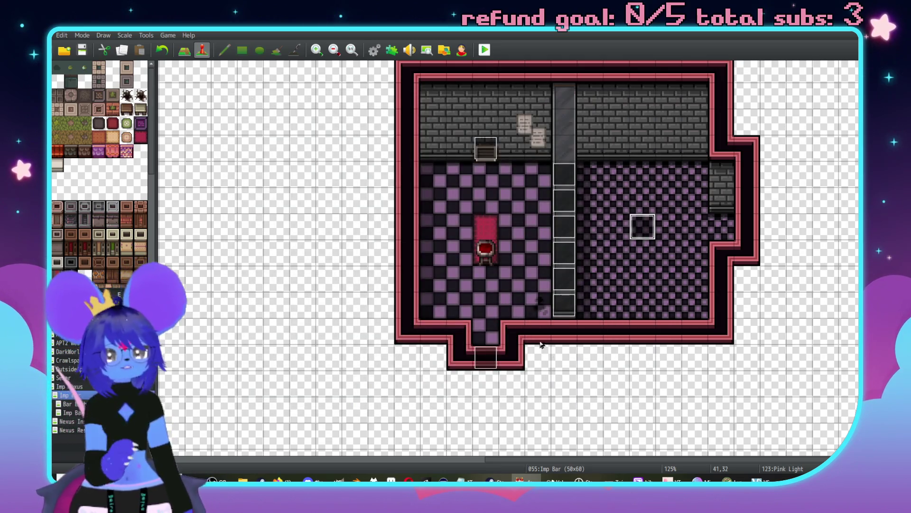
scroll(289, 183, "up", 3)
scroll(265, 126, "up", 2)
scroll(265, 126, "up", 2)
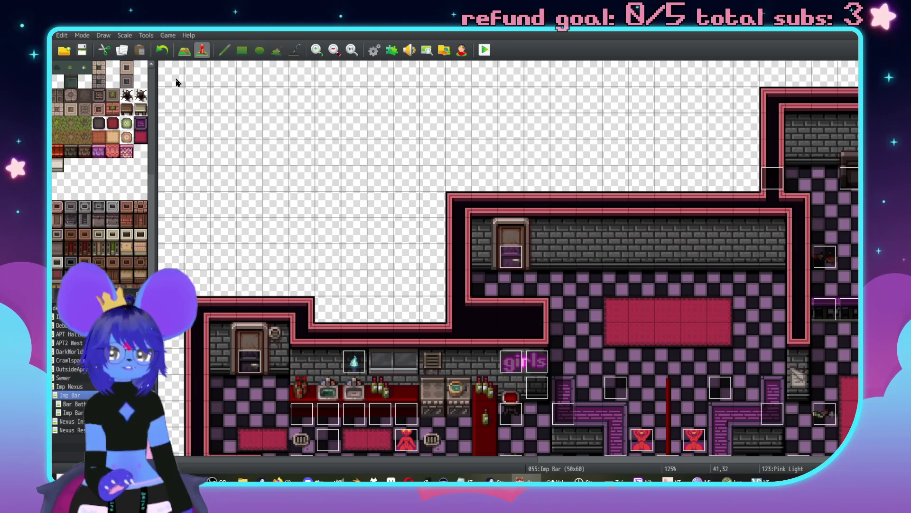
- Copy the Light on 2 plugin command from the Cyan Light 2 event
double_click(171, 73)
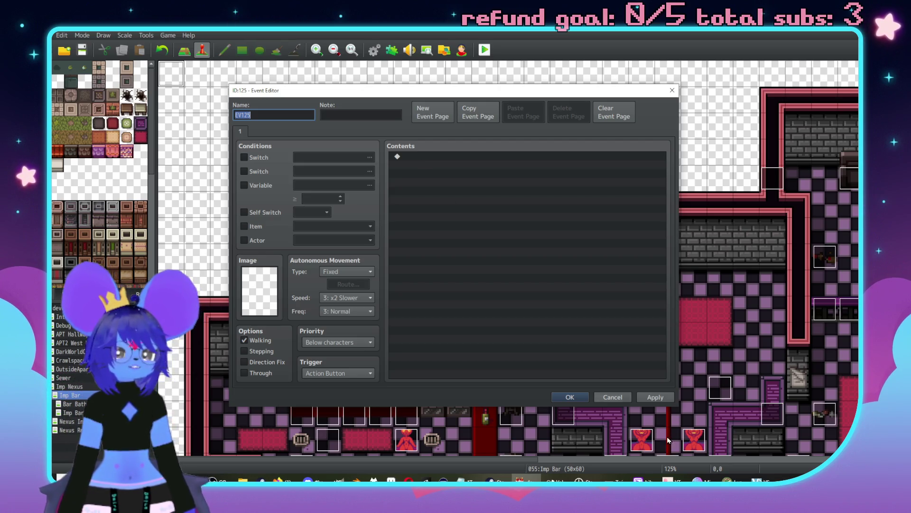
left_click(612, 397)
double_click(424, 375)
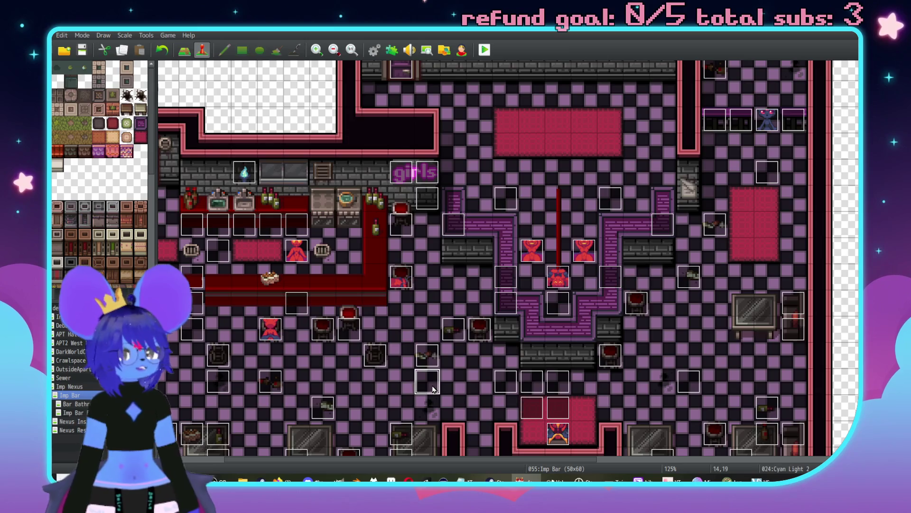
left_click(480, 220)
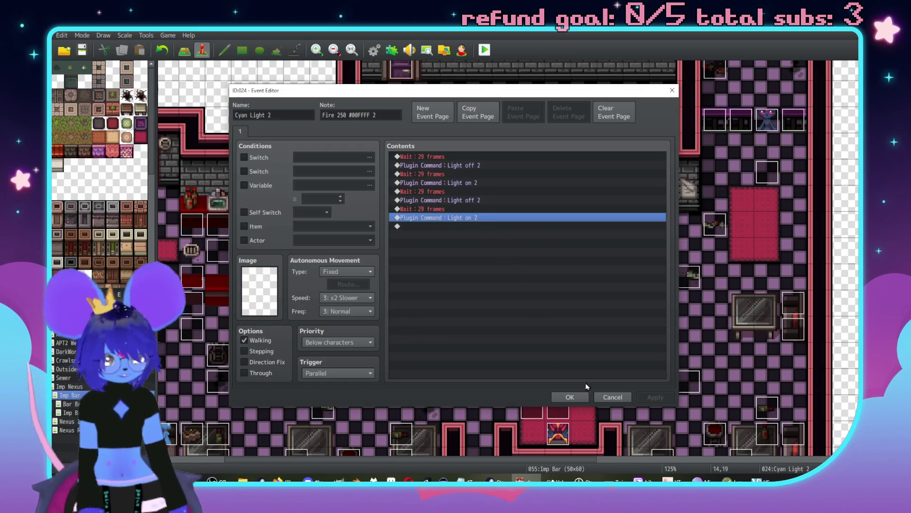
left_click(570, 397)
- Create a new event in the top-left cell with an Autorun trigger
double_click(181, 75)
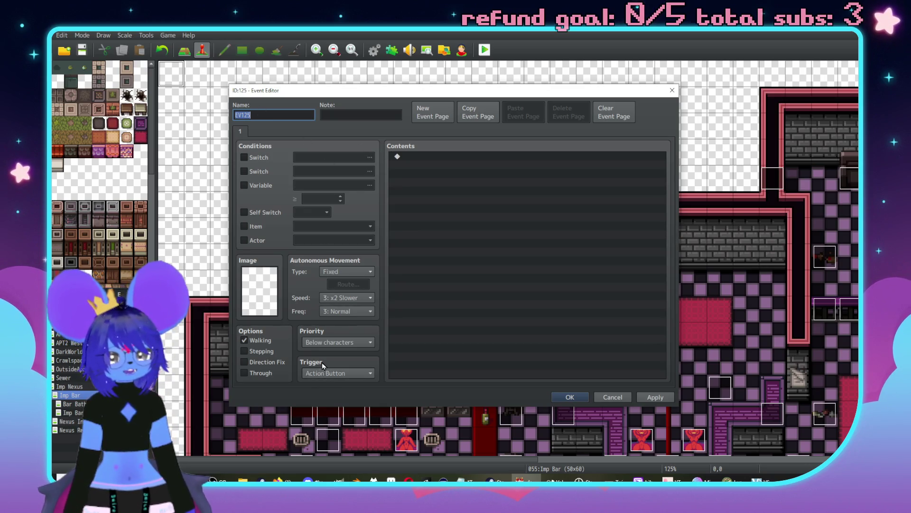
left_click(332, 373)
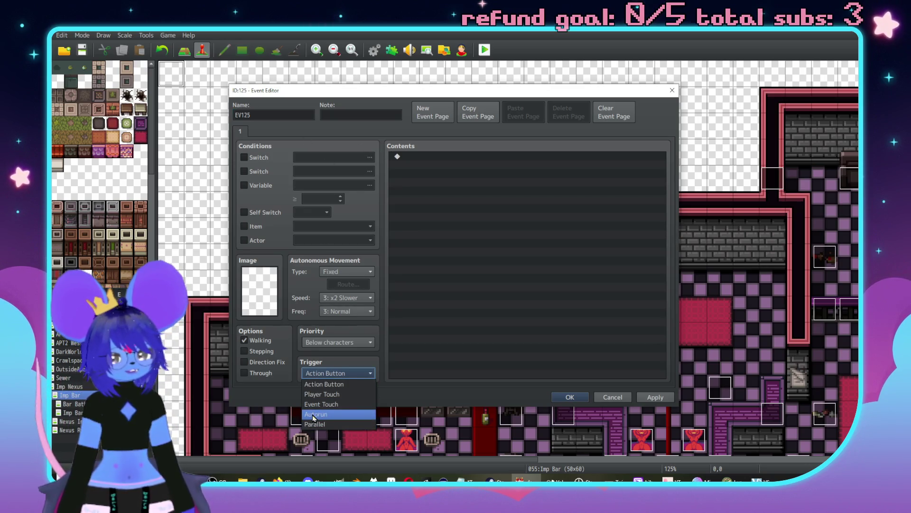
left_click(332, 414)
double_click(437, 156)
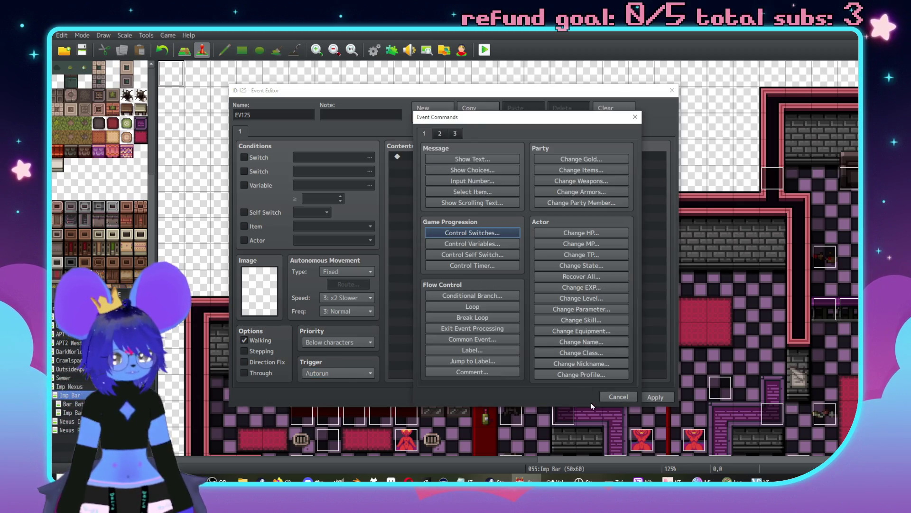
left_click(628, 400)
- Paste the copied plugin command and edit it to Light off 3
key("ctrl+v")
key("Up")
key("Return")
key("End")
key("BackSpace")
key("BackSpace")
type("3")
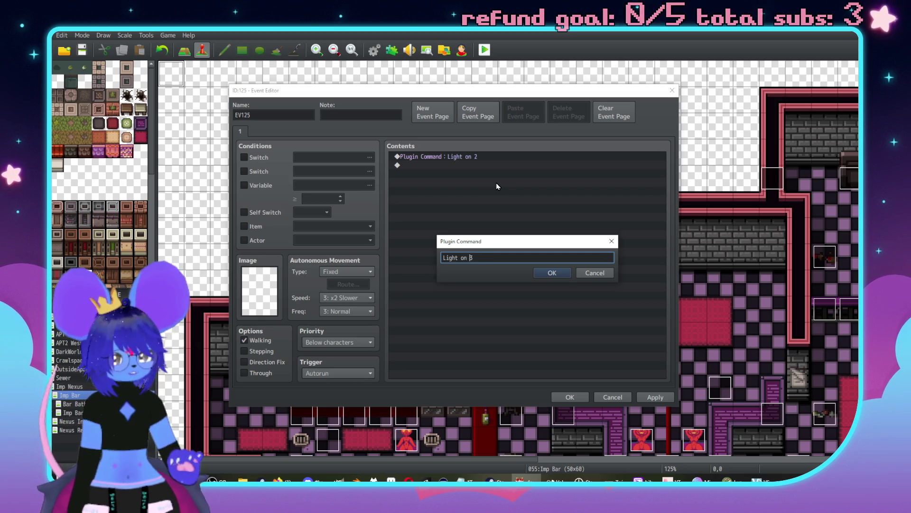
key("Left")
key("Left")
key("BackSpace")
type("ff")
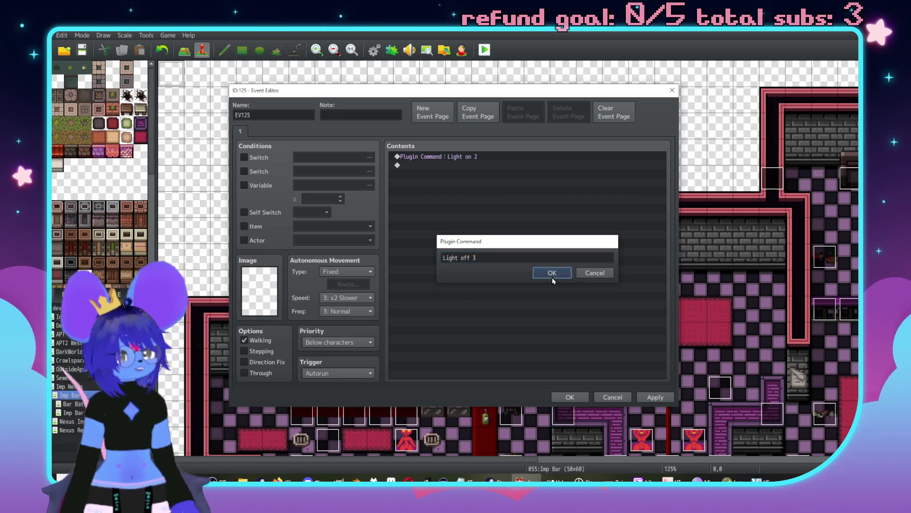
left_click(551, 275)
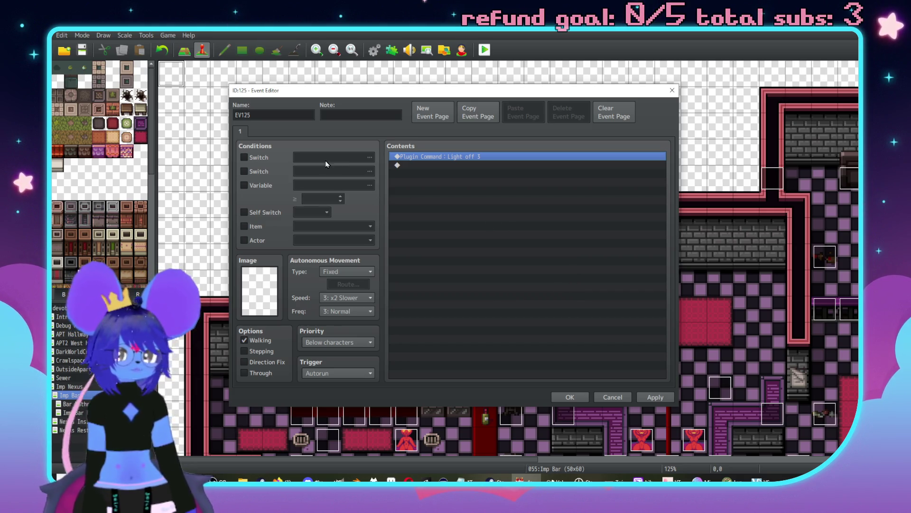
- Add Control Self Switch A ON and a second page conditioned on self switch A
double_click(423, 166)
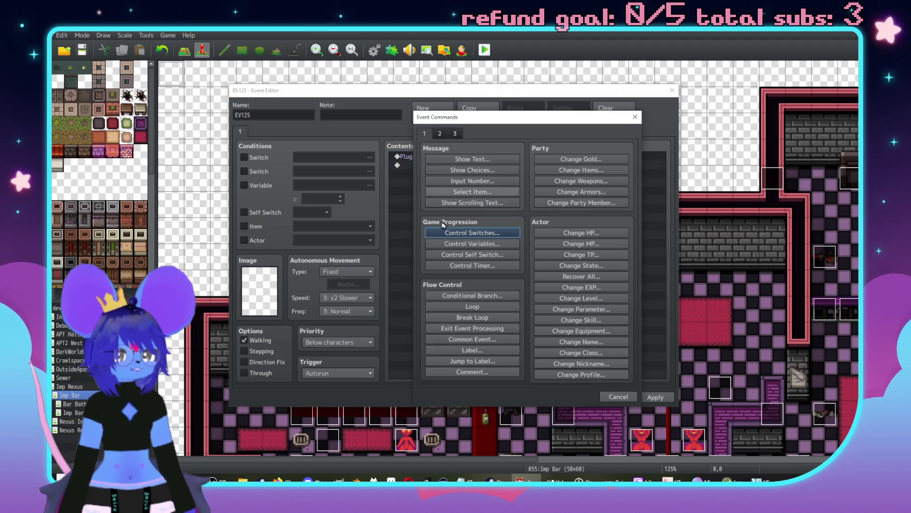
left_click(458, 255)
left_click(514, 293)
left_click(432, 112)
left_click(244, 212)
left_click(240, 131)
- Name the event 'Girl Room Light Off' and save it
double_click(253, 116)
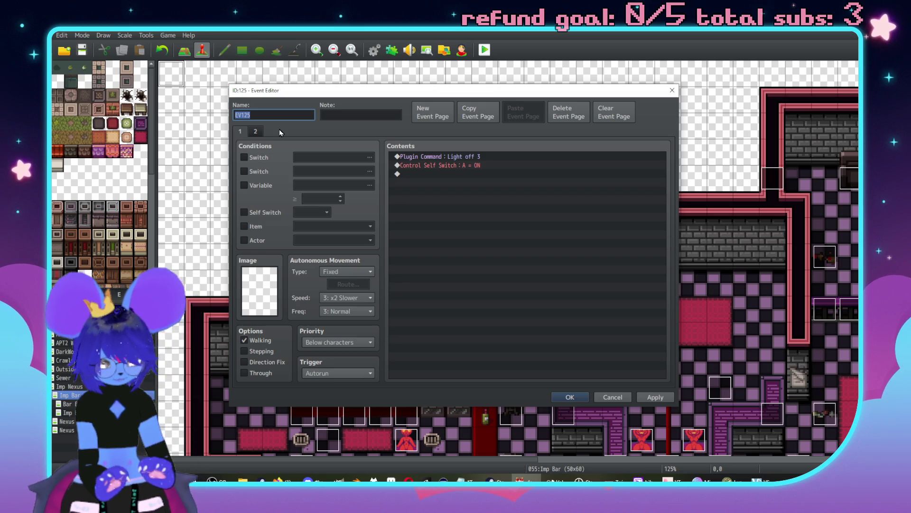
type("Girl Room Light Off")
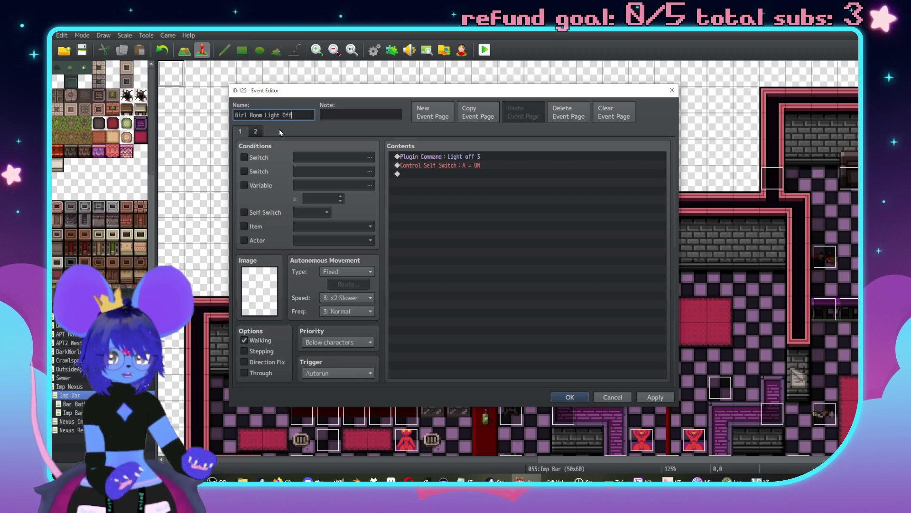
left_click(656, 397)
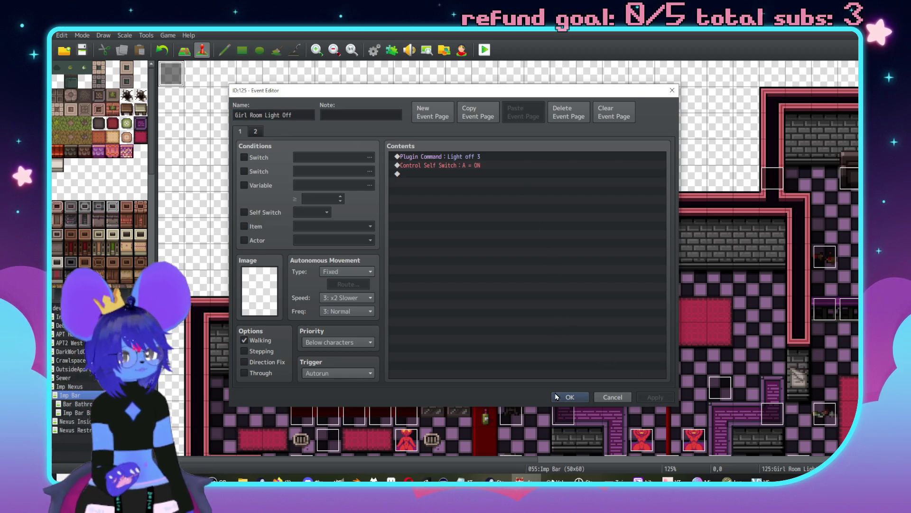
left_click(558, 396)
scroll(620, 346, "down", 10)
scroll(619, 346, "right", 10)
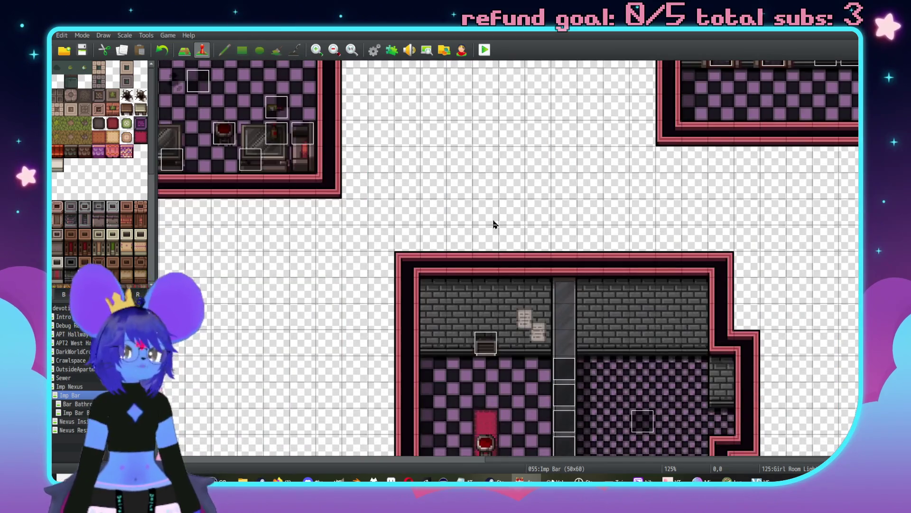
- Drag the two events on the pink-rug room's left side down one tile
scroll(494, 228, "down", 8)
scroll(472, 291, "down", 5)
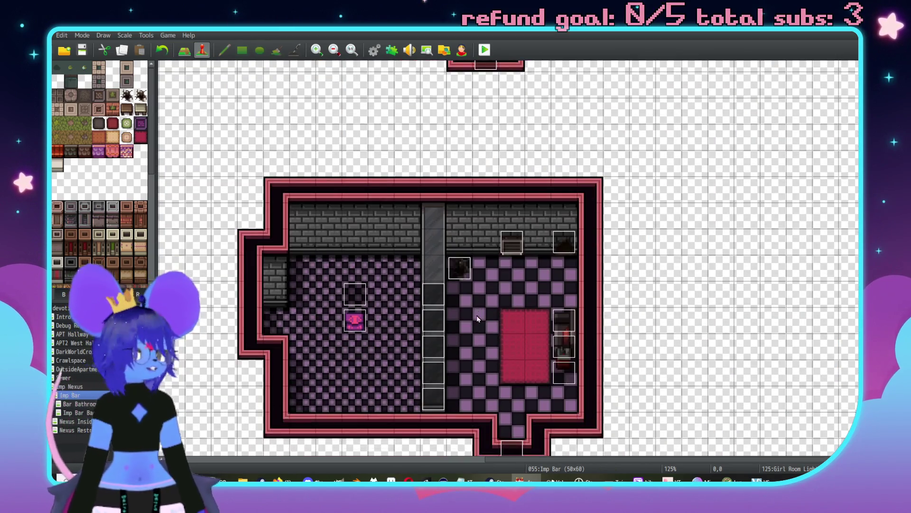
scroll(475, 329, "up", 5)
scroll(553, 197, "down", 7)
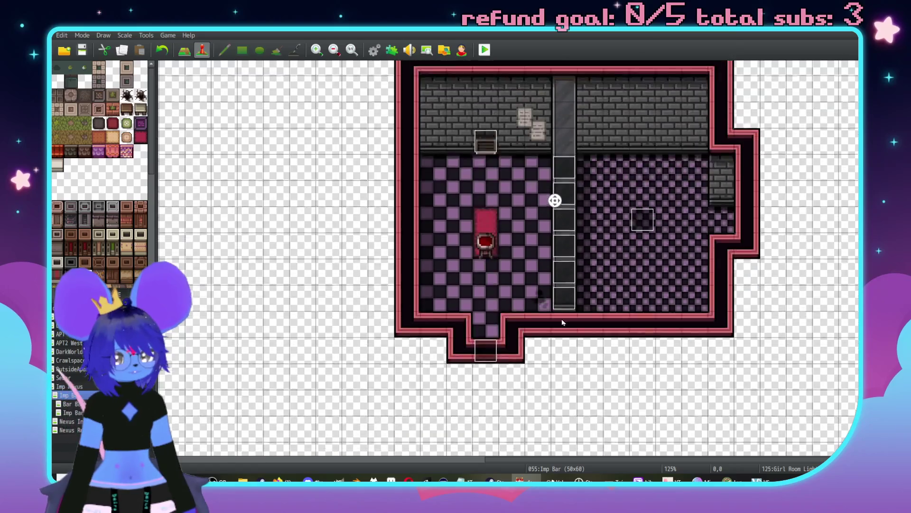
scroll(553, 197, "up", 5)
scroll(446, 408, "down", 2)
scroll(446, 408, "down", 3)
left_click_drag(355, 260, 356, 287)
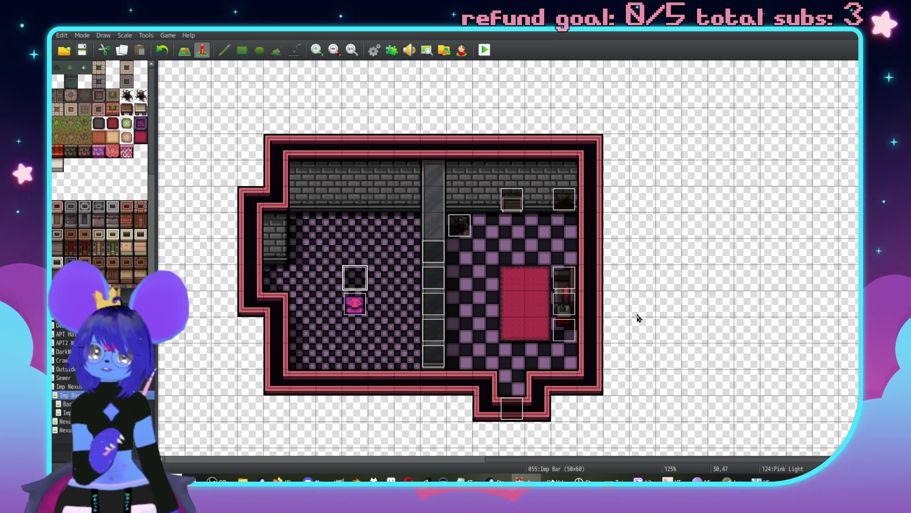
- Pan to the main bar room and open the Master Dynamic Panel event
scroll(602, 268, "up", 10)
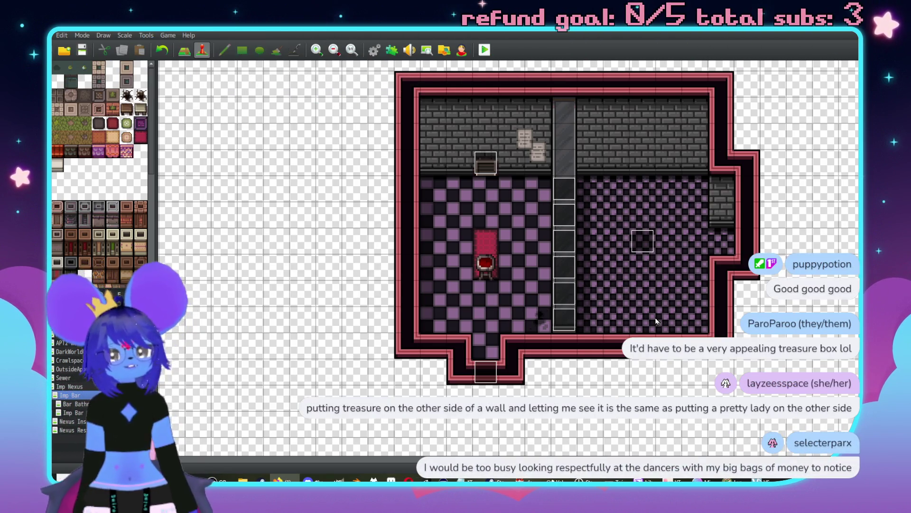
scroll(667, 289, "up", 3)
scroll(667, 289, "up", 10)
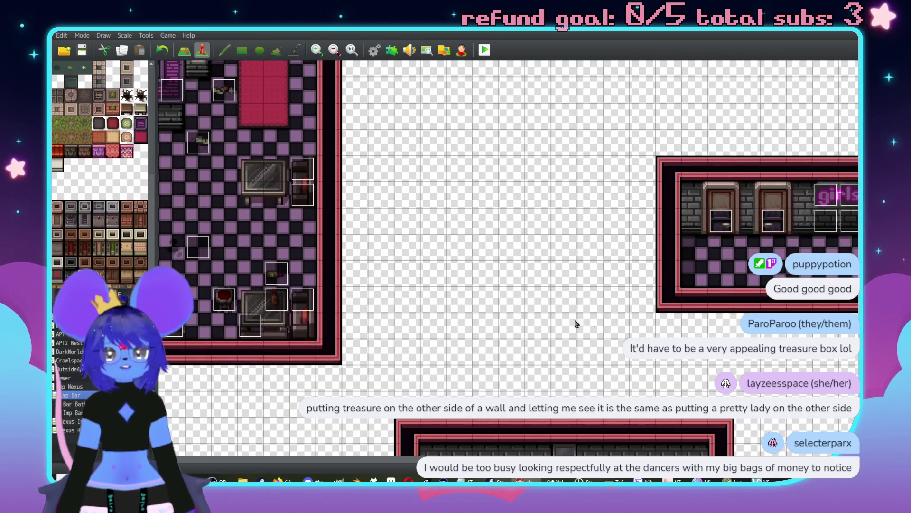
scroll(578, 278, "down", 8)
scroll(611, 381, "up", 10)
scroll(779, 209, "up", 8)
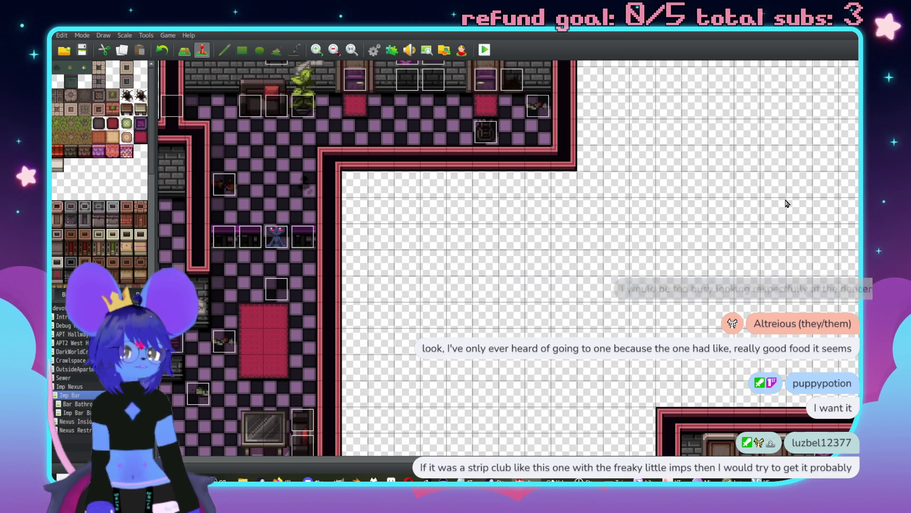
scroll(702, 252, "up", 3)
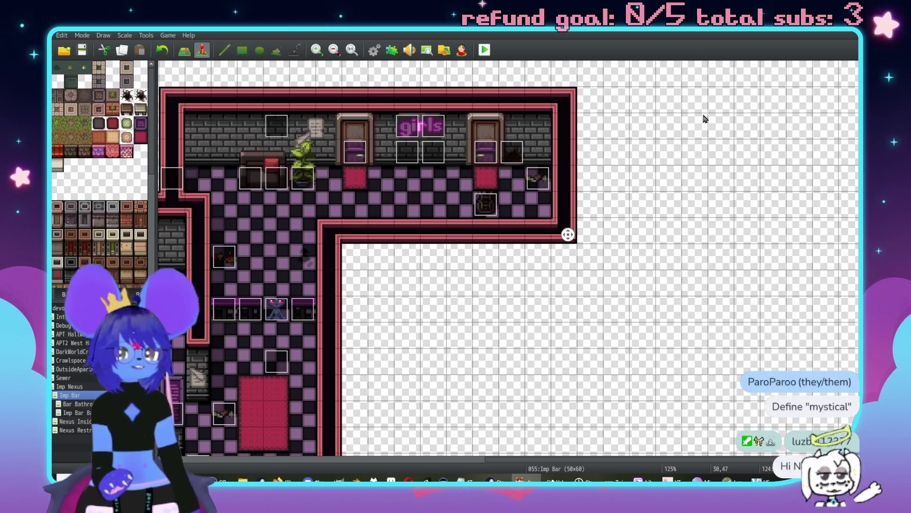
scroll(704, 119, "left", 10)
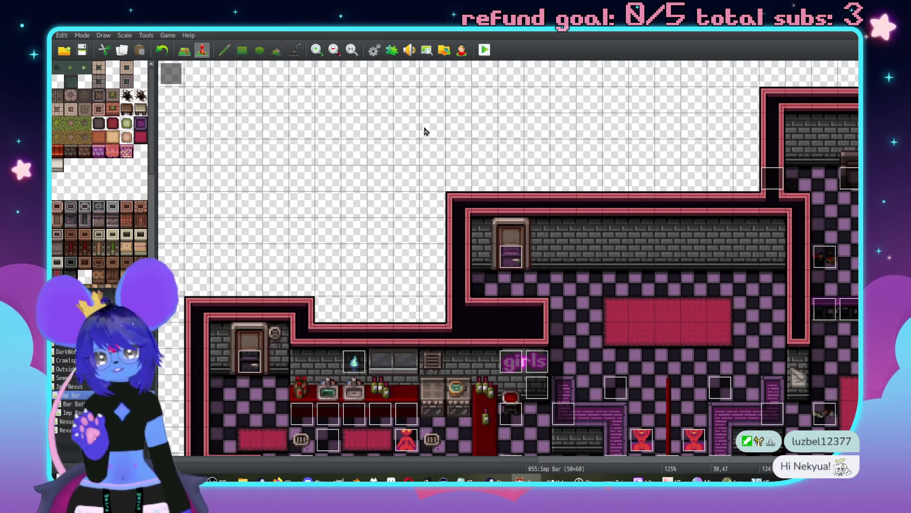
scroll(407, 204, "down", 10)
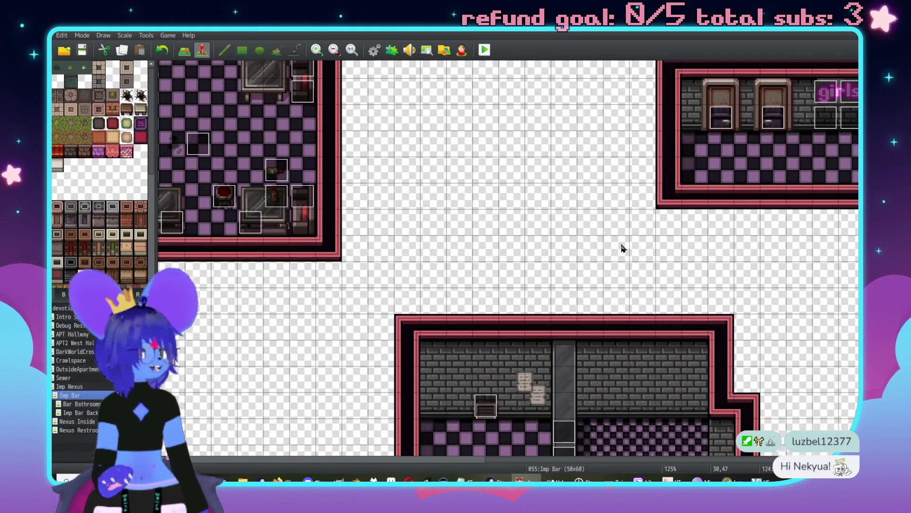
scroll(641, 218, "left", 3)
scroll(641, 218, "up", 2)
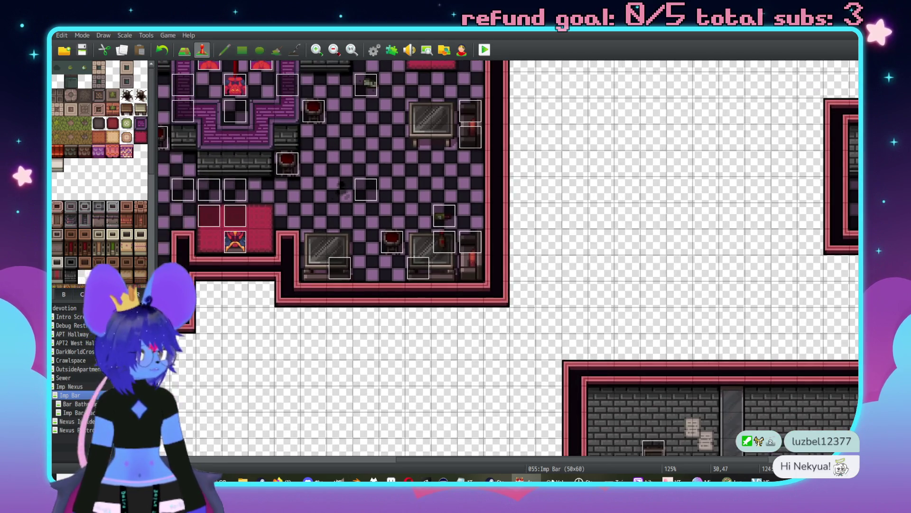
scroll(428, 274, "left", 3)
scroll(428, 274, "up", 1)
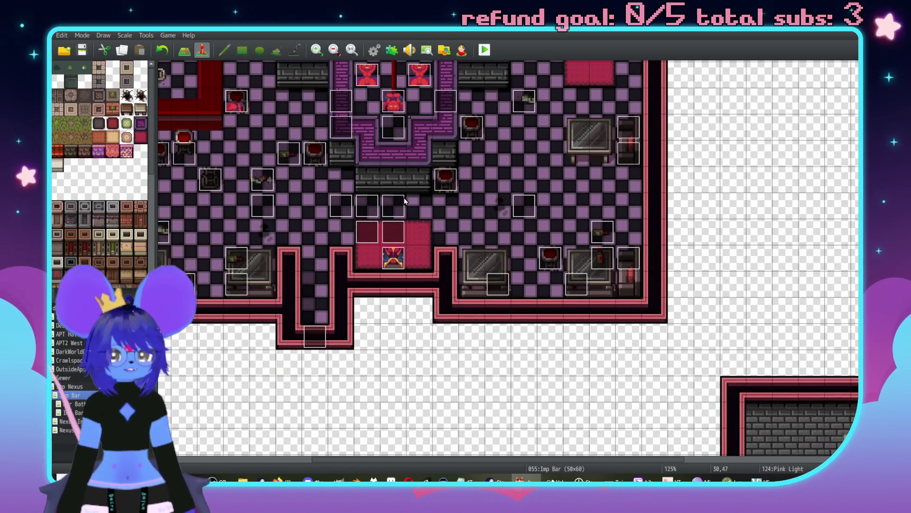
double_click(397, 204)
- Open the Event Commands list on the empty line under the Else branch's Halo Discussion Options comment
mouse_move(663, 167)
left_mouse_down()
mouse_move(663, 223)
mouse_move(677, 266)
left_mouse_up()
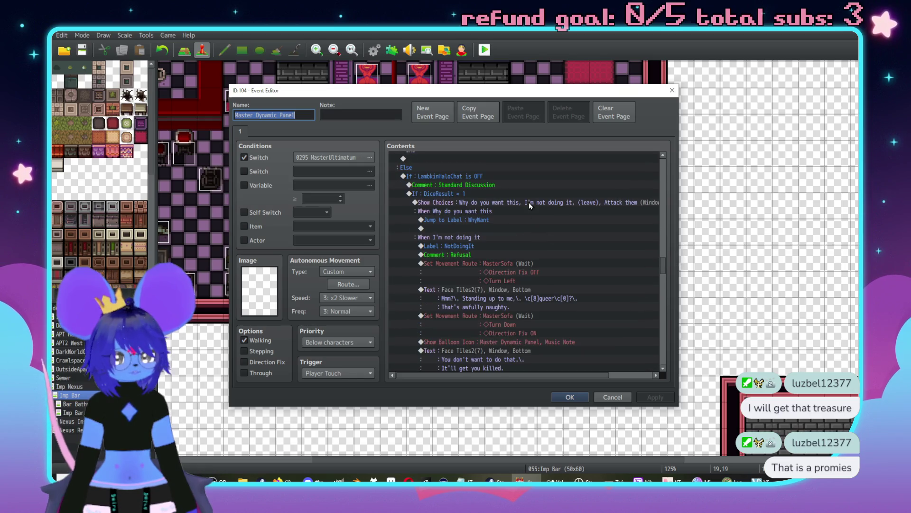
scroll(556, 230, "up", 3)
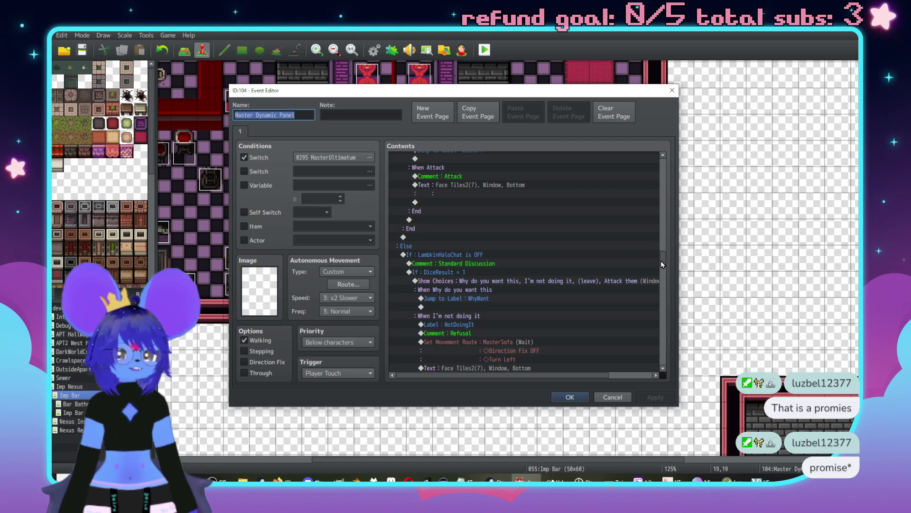
scroll(664, 260, "down", 10)
left_click(442, 326)
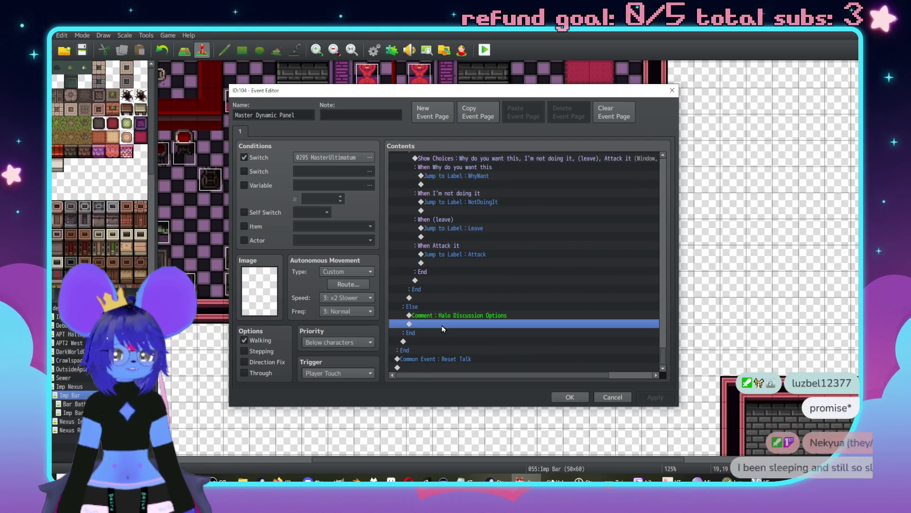
double_click(442, 326)
left_click_drag(477, 113, 594, 111)
- Add a Show Choices with It can't be done, (leave) and Attack
left_click(587, 159)
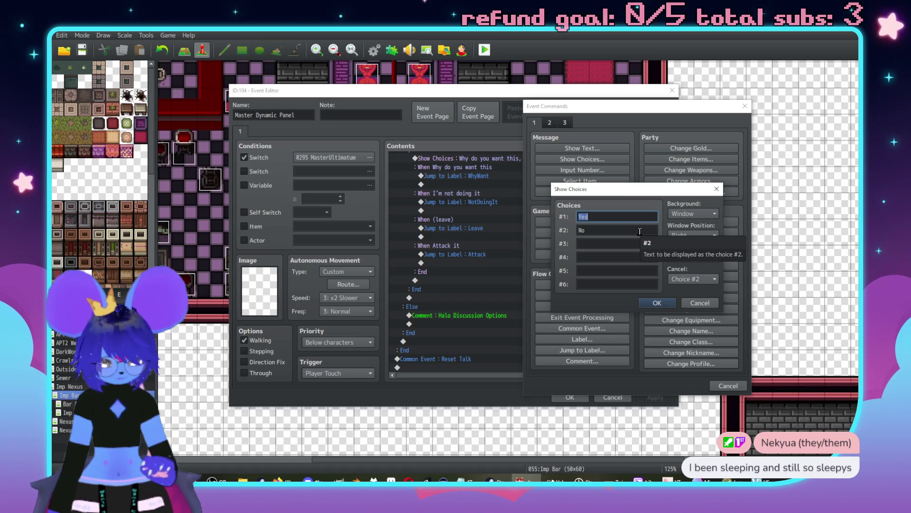
type("It can't be done")
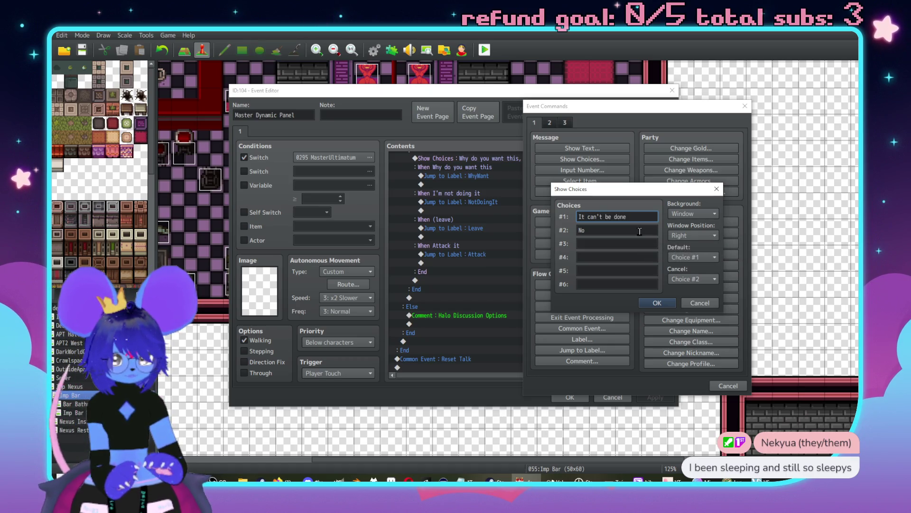
key("Tab")
type("I")
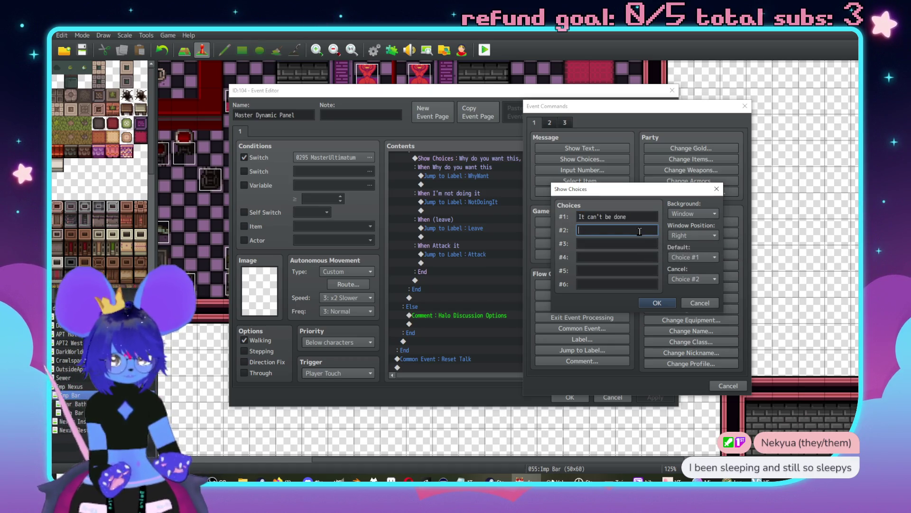
key("BackSpace")
type("(leave)")
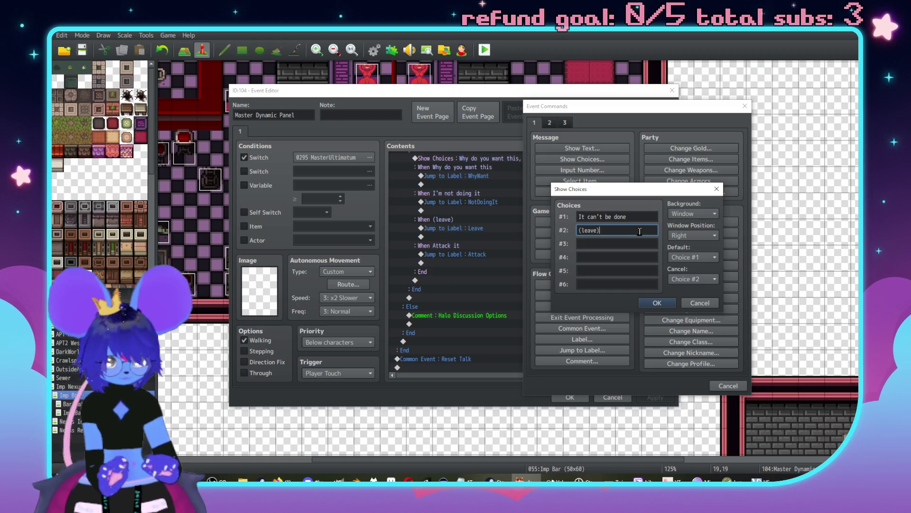
key("Tab")
type("A")
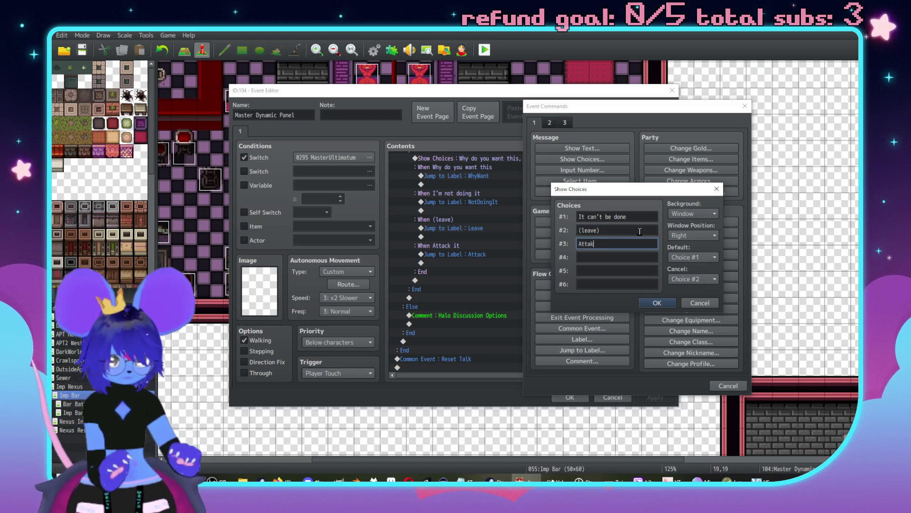
left_click(662, 305)
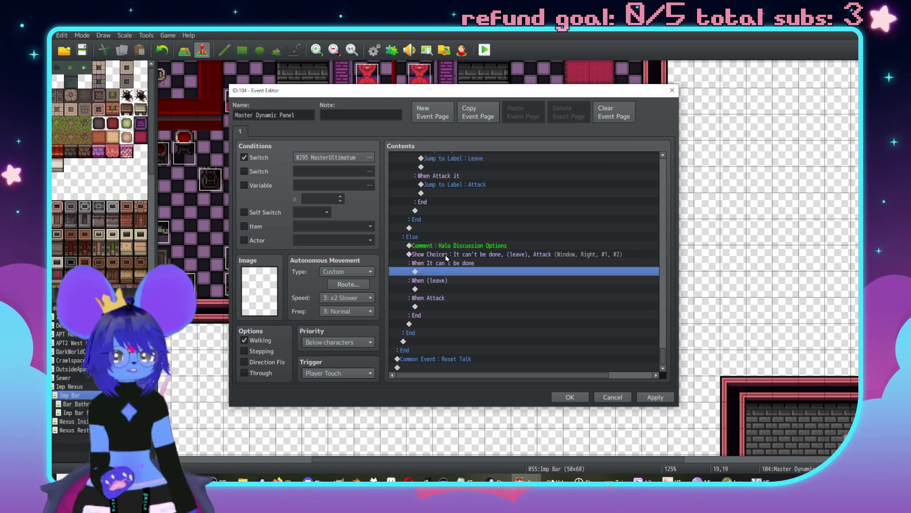
- Locate and select the existing Jump to Label Attack command in the event list
key("Return")
key("Escape")
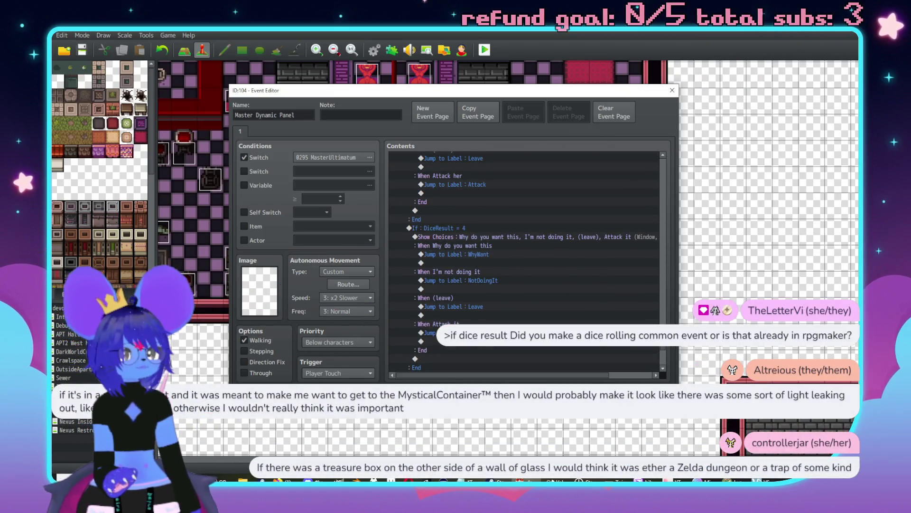
scroll(524, 264, "up", 1)
scroll(506, 305, "down", 5)
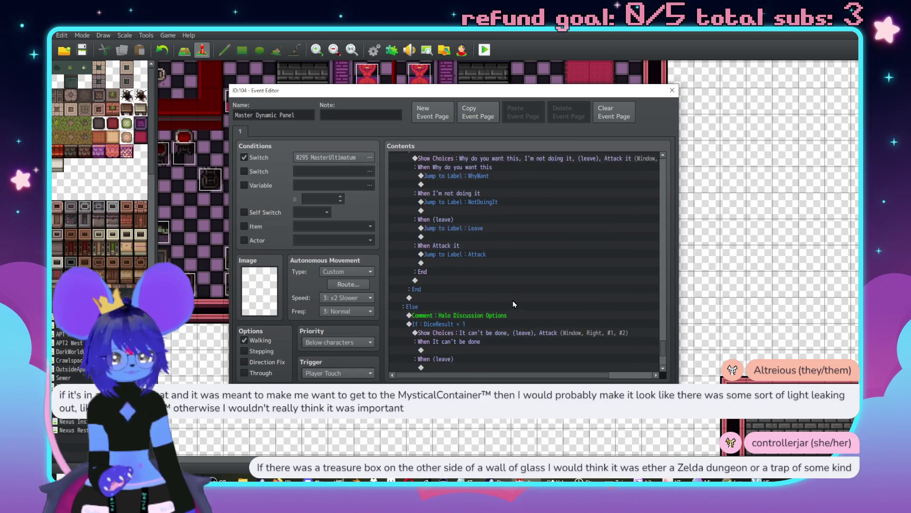
left_click_drag(657, 358, 659, 162)
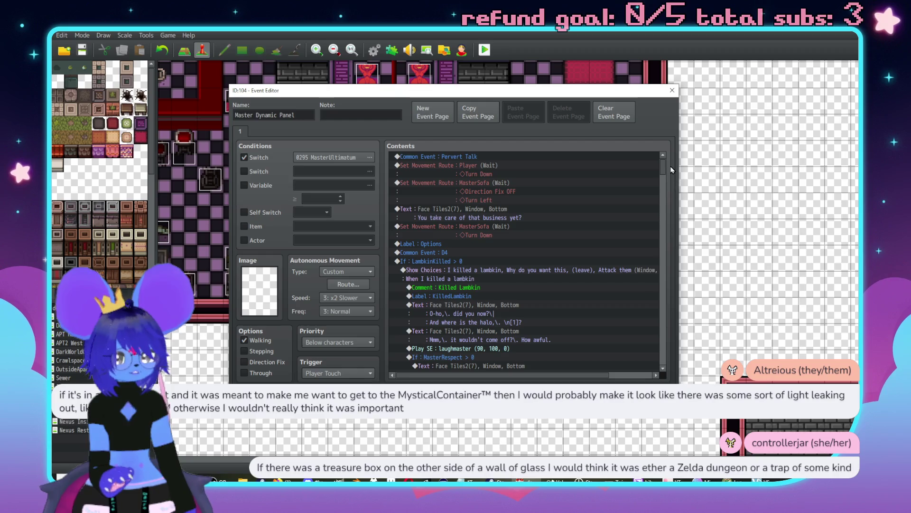
scroll(480, 292, "down", 20)
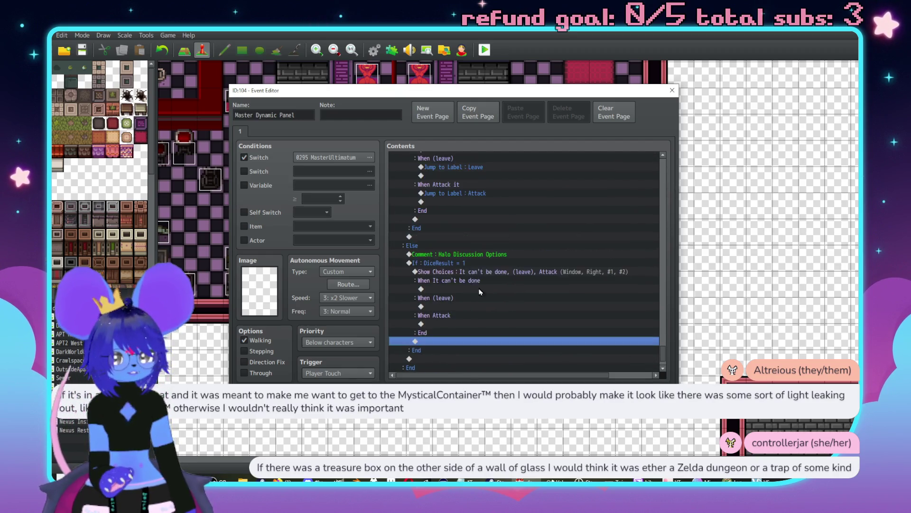
scroll(480, 291, "up", 5)
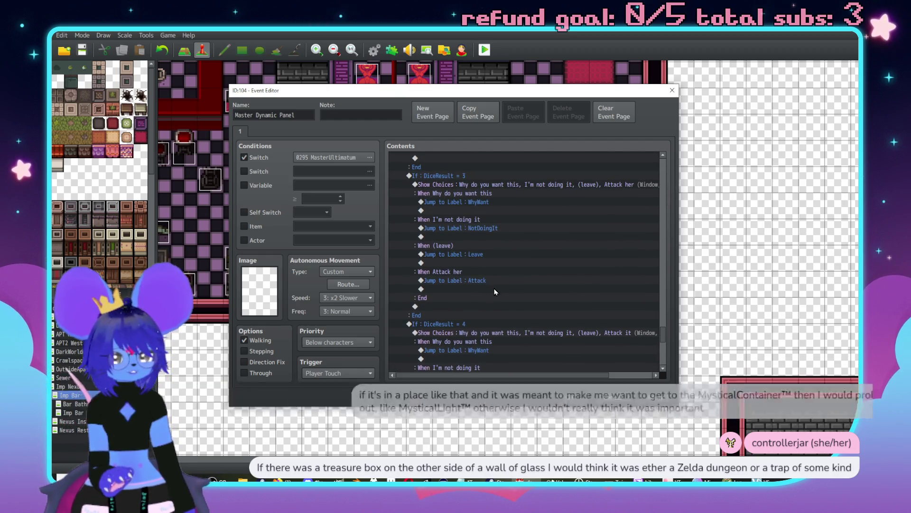
left_click(481, 282)
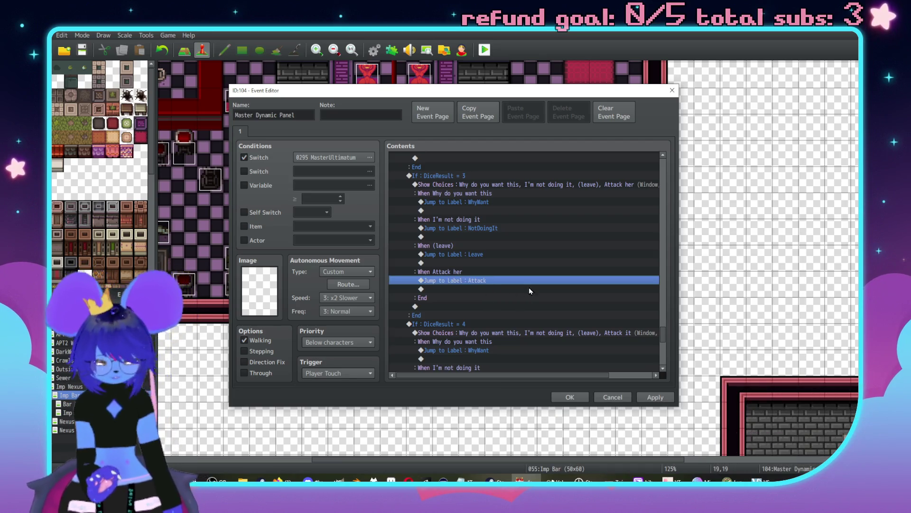
- Copy the Jump to Label Leave command and paste it under the (leave) branch
scroll(520, 292, "down", 10)
scroll(470, 280, "up", 3)
left_click(451, 213)
scroll(452, 228, "down", 3)
left_click(454, 263)
key("ctrl+v")
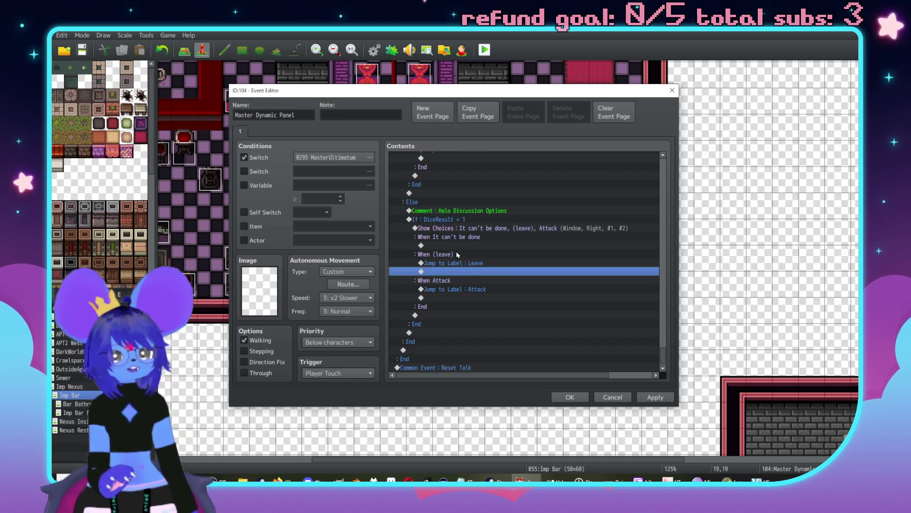
double_click(482, 272)
- Add a Label NoHalo under the It can't be done choice
left_click(470, 349)
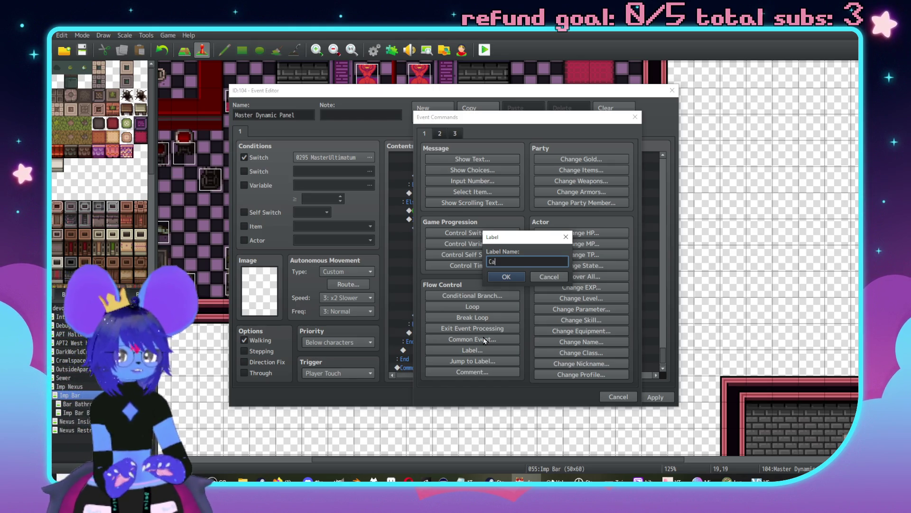
type("Halo")
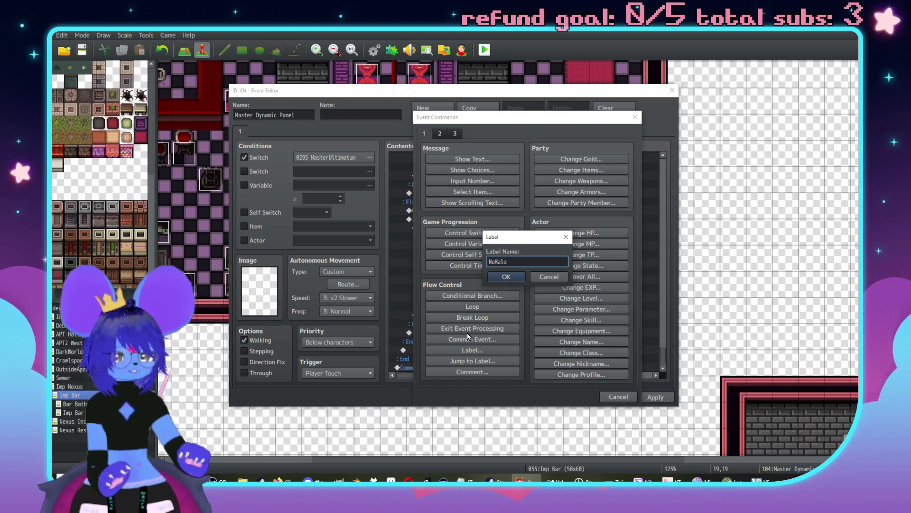
left_click(508, 280)
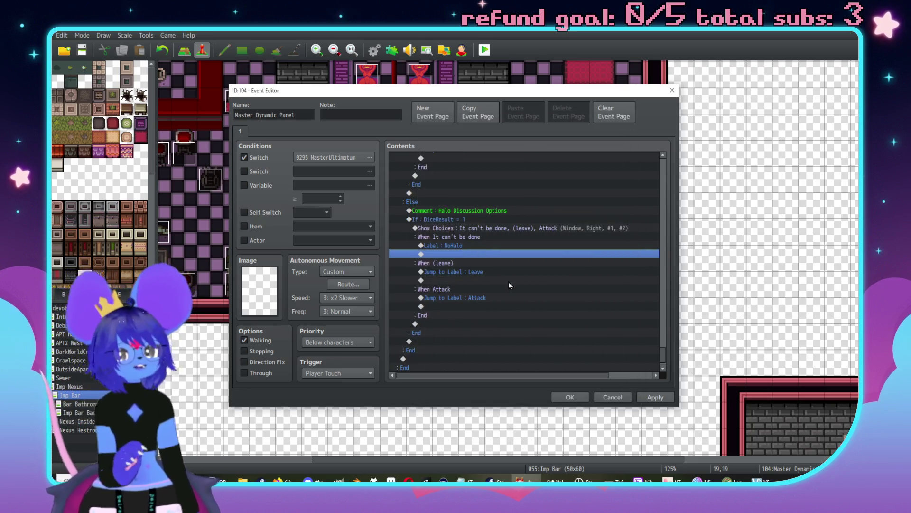
- Rename the DiceResult = 1 third choice to Attack her
left_click(429, 222)
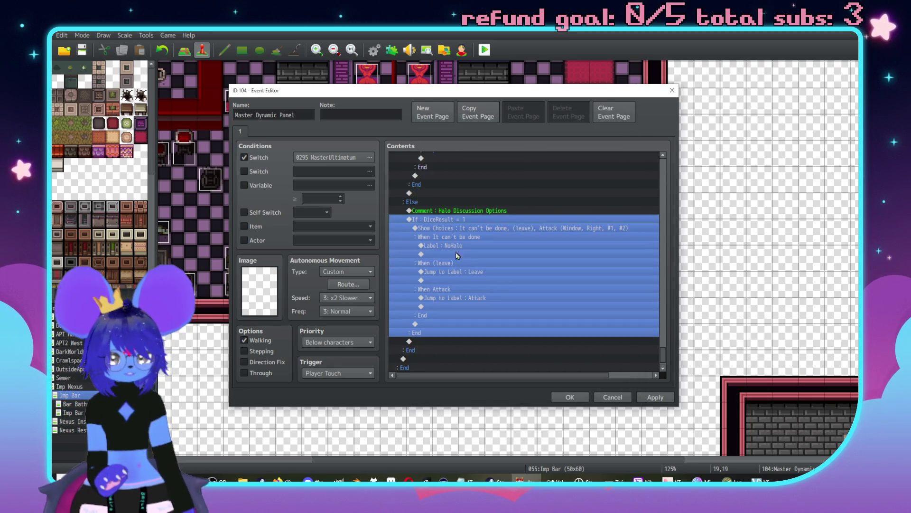
scroll(451, 266, "down", 1)
scroll(487, 237, "up", 1)
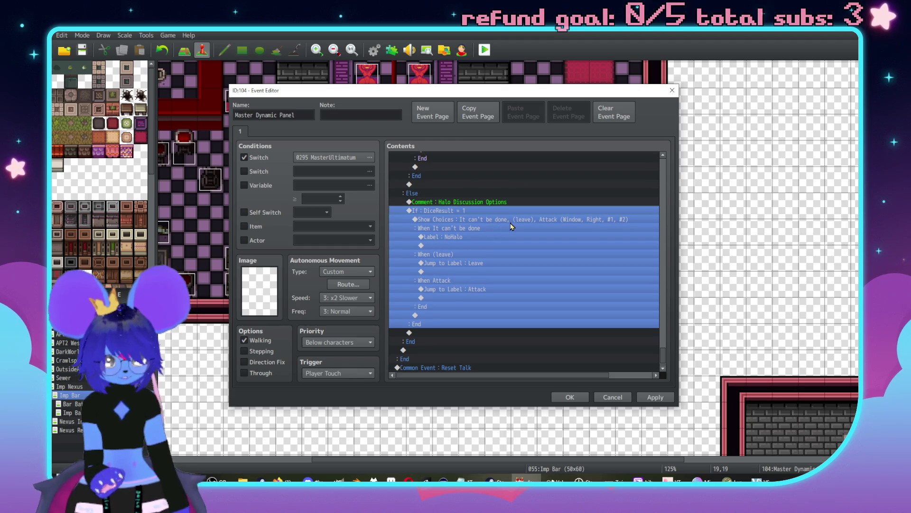
double_click(504, 219)
double_click(525, 256)
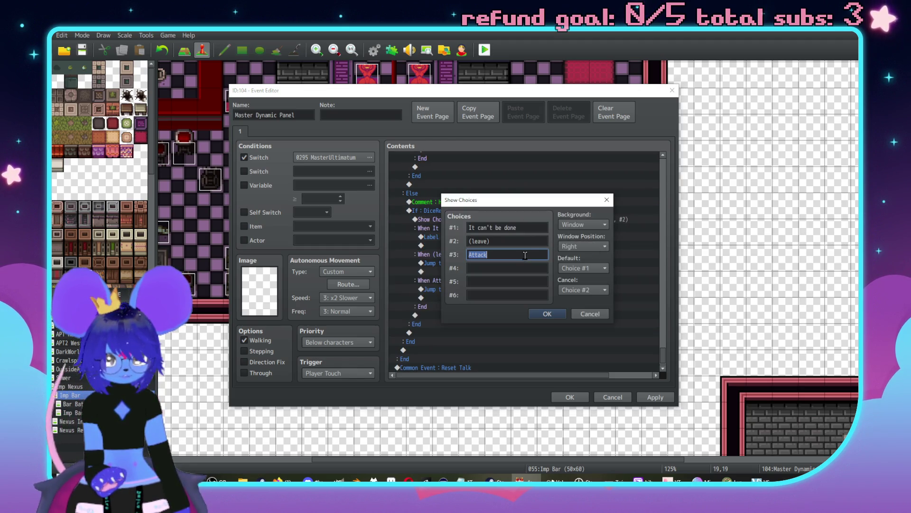
left_click(531, 253)
type("her")
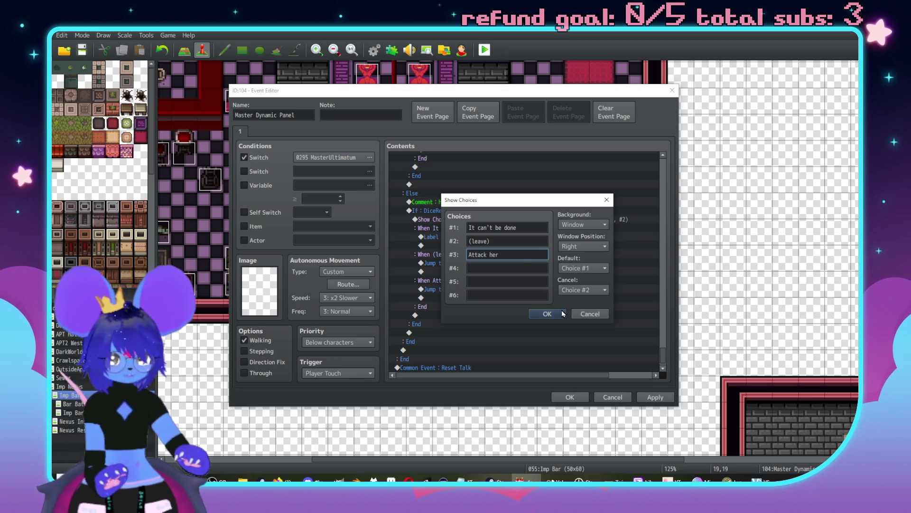
left_click(557, 315)
scroll(468, 253, "down", 3)
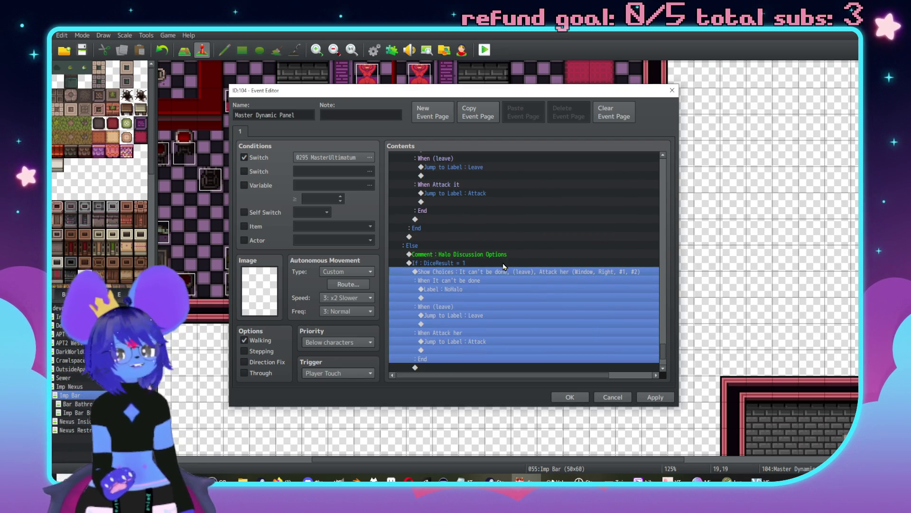
- Duplicate the If DiceResult = 1 block below and change its condition to DiceResult = 2
left_click(454, 222)
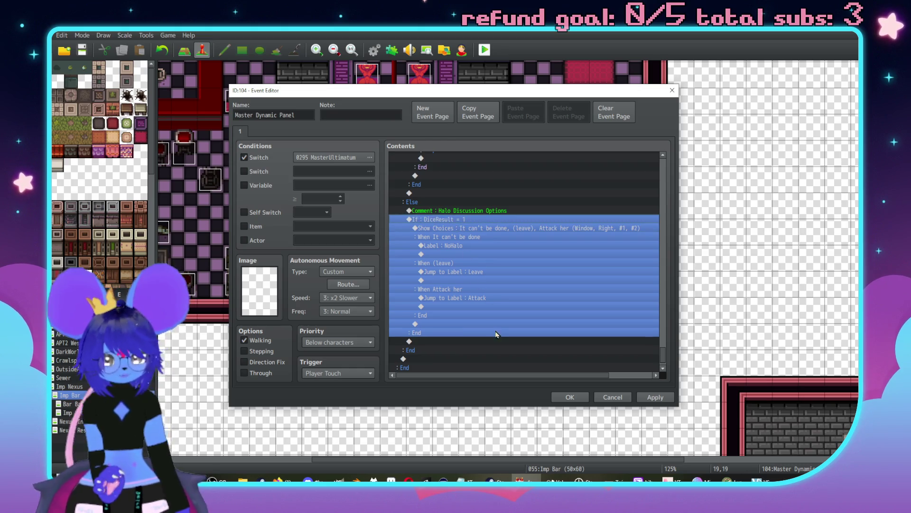
key("ctrl+c")
left_click(432, 341)
key("ctrl+v")
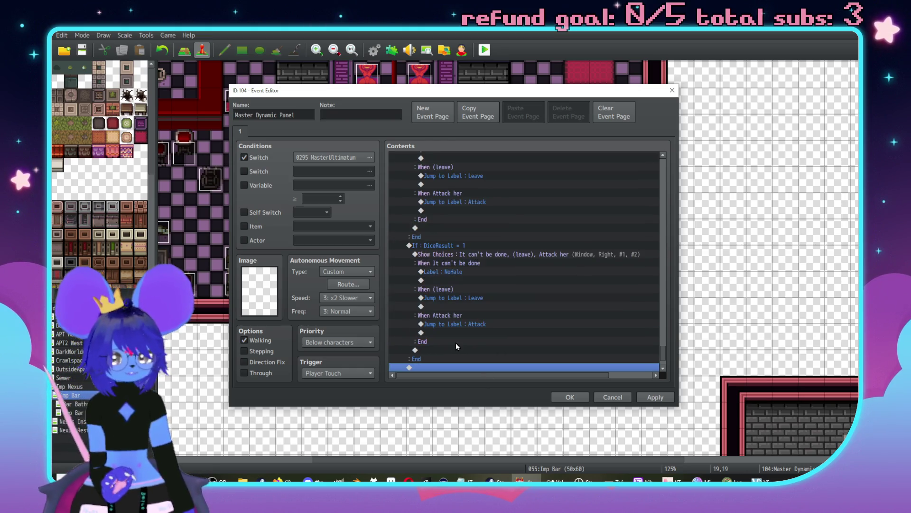
left_click(469, 225)
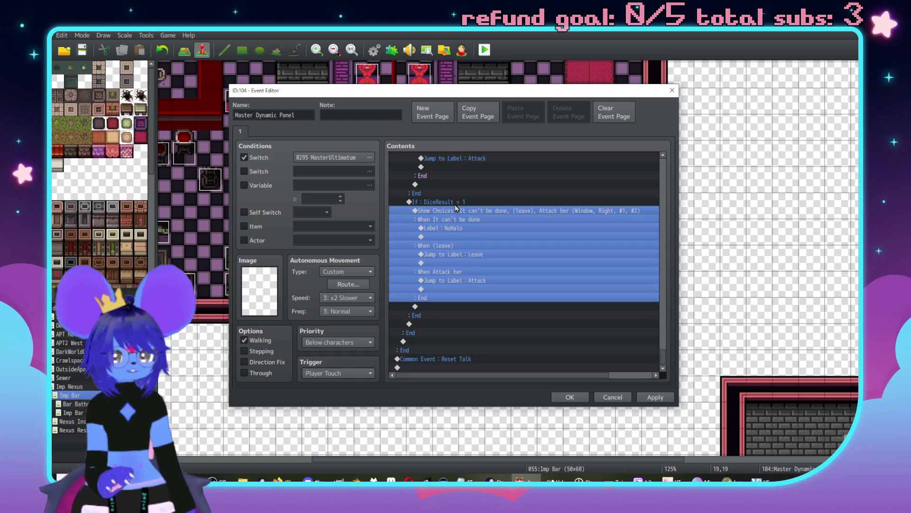
key("Return")
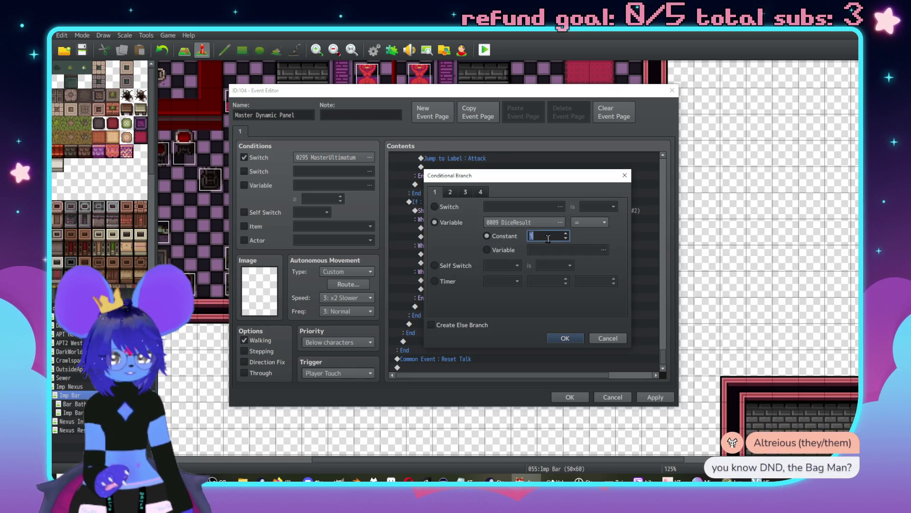
type("2")
left_click(564, 338)
- Change the DiceResult = 2 block's third choice to Attack him
left_click(579, 232)
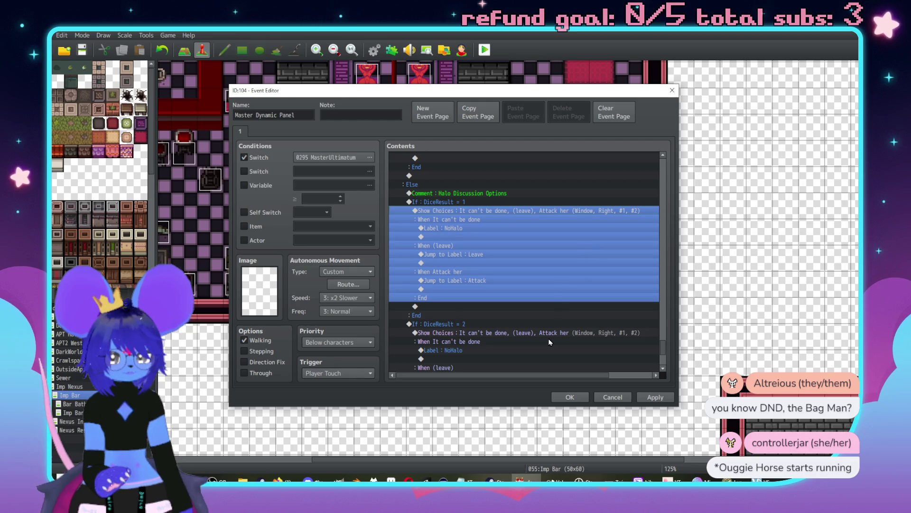
left_click(551, 342)
scroll(551, 332, "down", 2)
double_click(546, 291)
left_click(516, 253)
left_click(516, 260)
type("im")
key("Return")
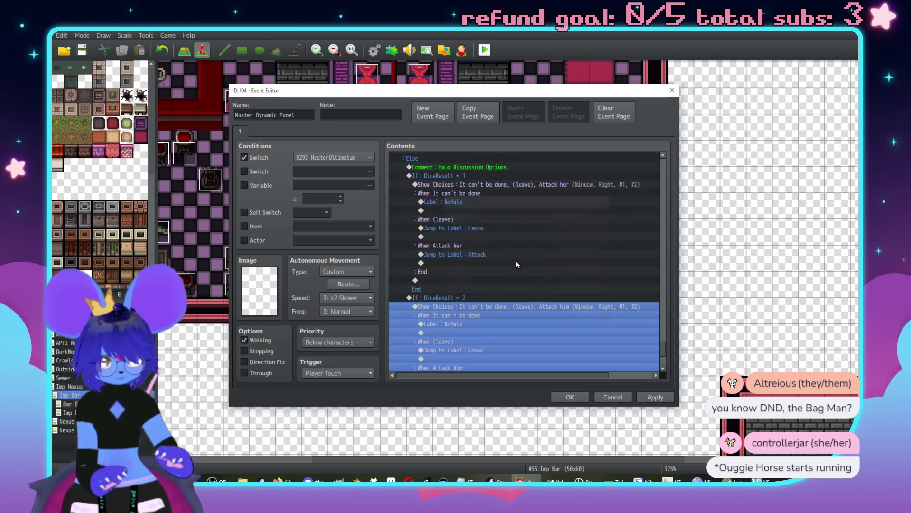
scroll(530, 267, "down", 3)
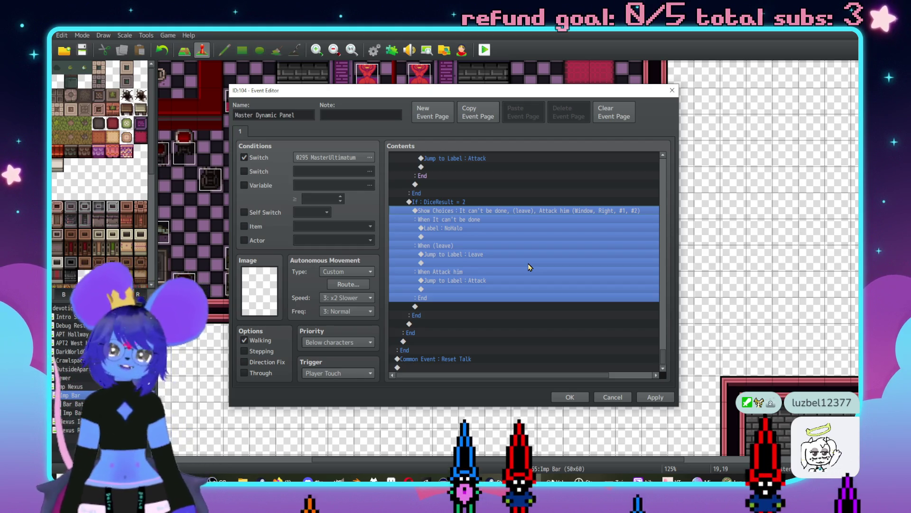
- Duplicate the DiceResult = 2 block below and set the copy's condition to DiceResult = 3
scroll(547, 274, "up", 2)
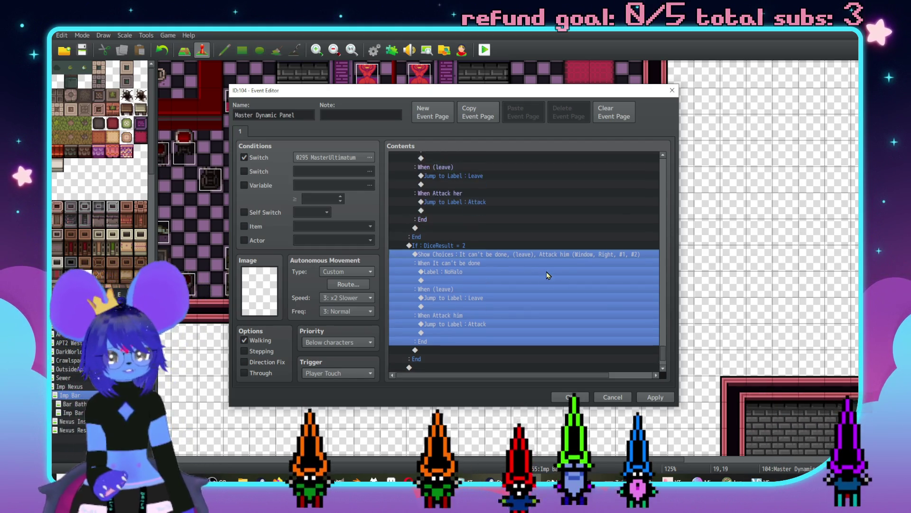
scroll(548, 275, "up", 2)
scroll(551, 277, "down", 3)
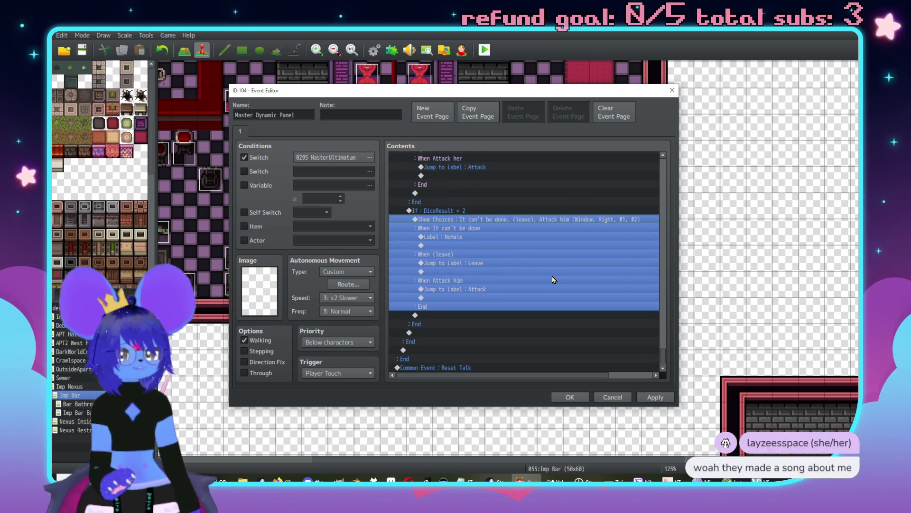
left_click(507, 211)
left_click(441, 333)
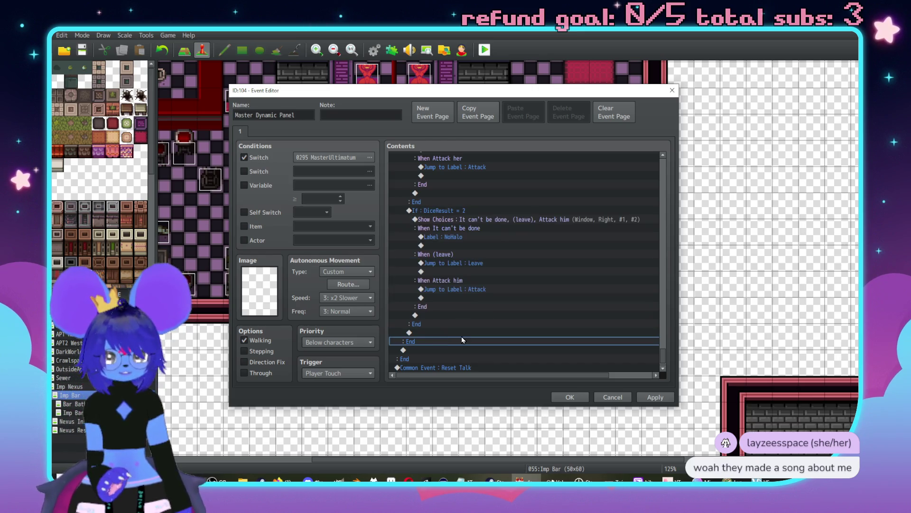
left_click(448, 212)
key("ctrl+c")
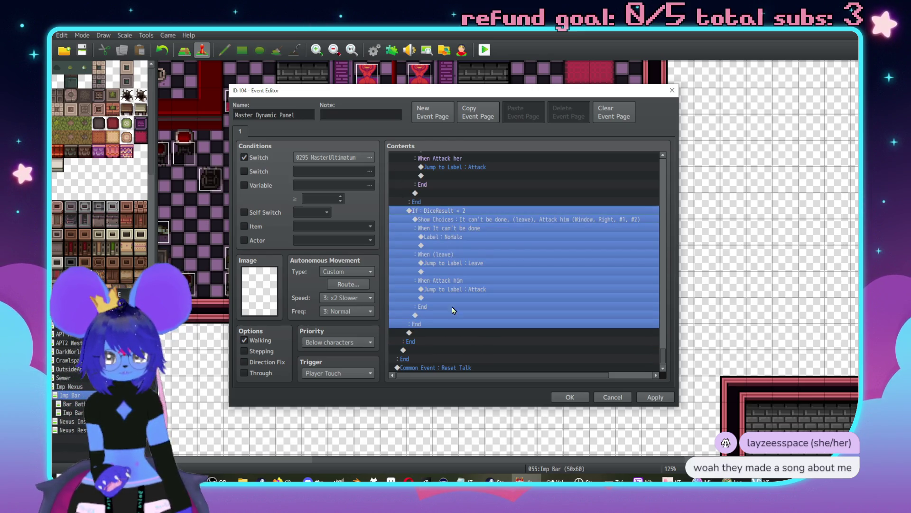
left_click(439, 335)
key("ctrl+v")
double_click(532, 245)
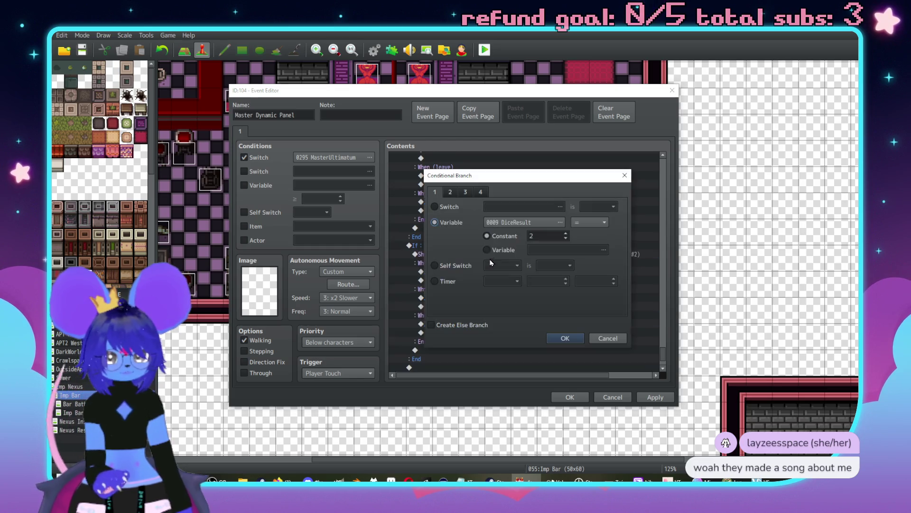
left_click(570, 336)
- Replace the copy's Label NoHalo with a Jump to Label NoHalo
double_click(470, 228)
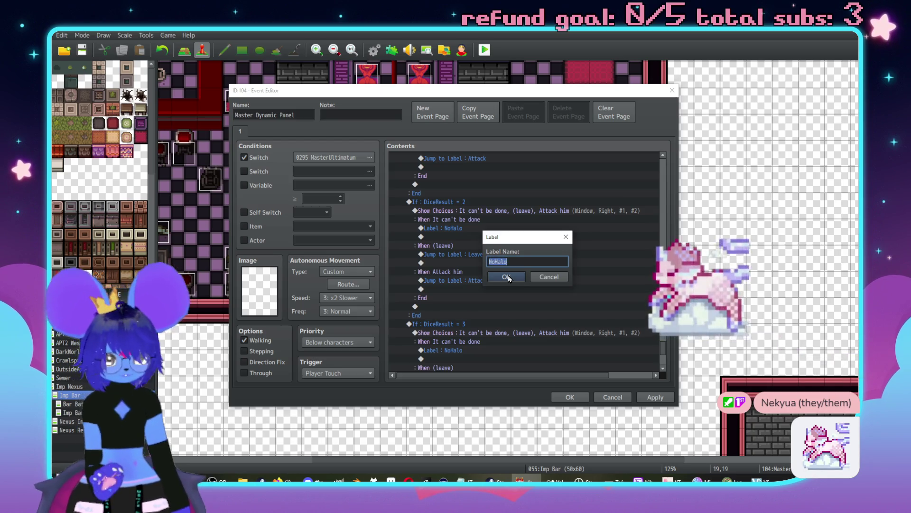
key("Escape")
key("Delete")
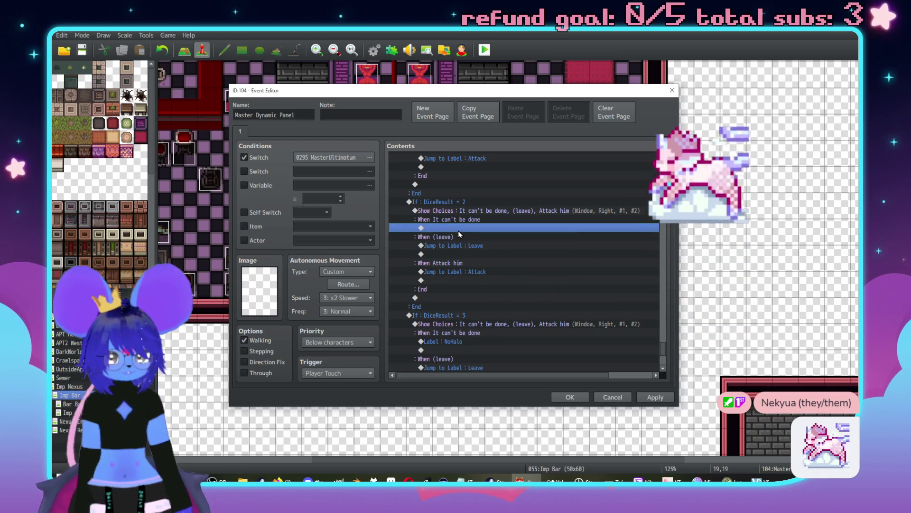
double_click(457, 229)
left_click(488, 363)
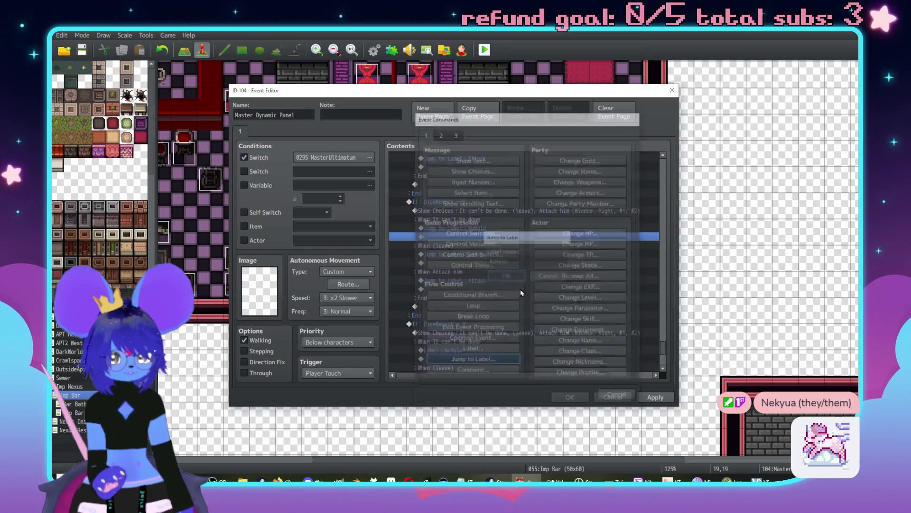
key("Return")
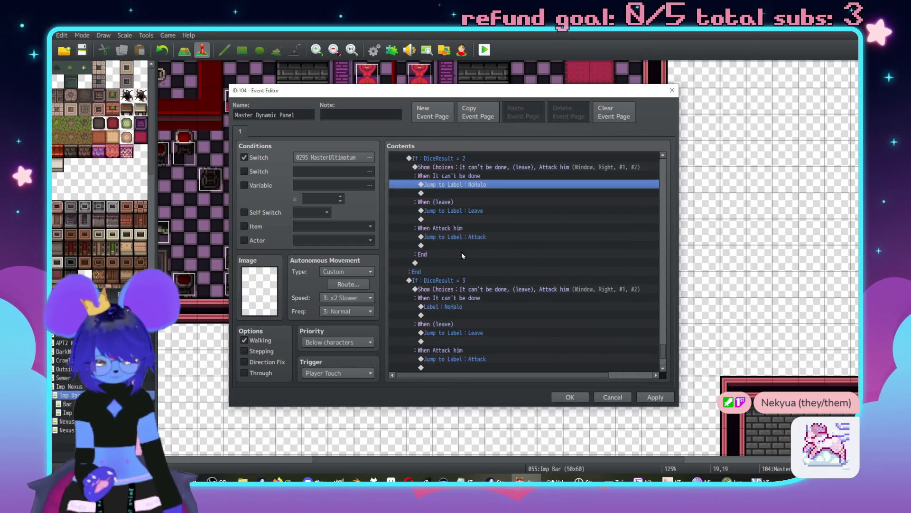
- Change the DiceResult = 3 third choice to Attack them
left_click(457, 306)
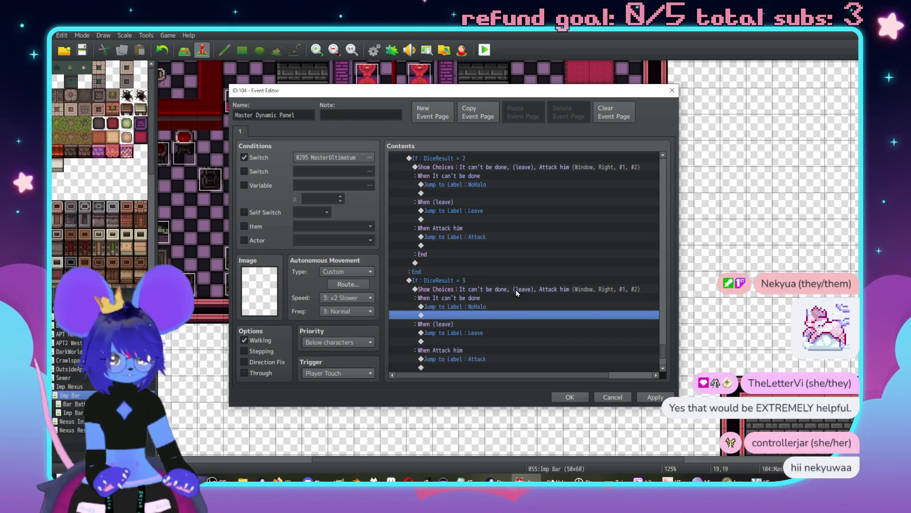
double_click(560, 289)
left_click(521, 258)
type("Attack them")
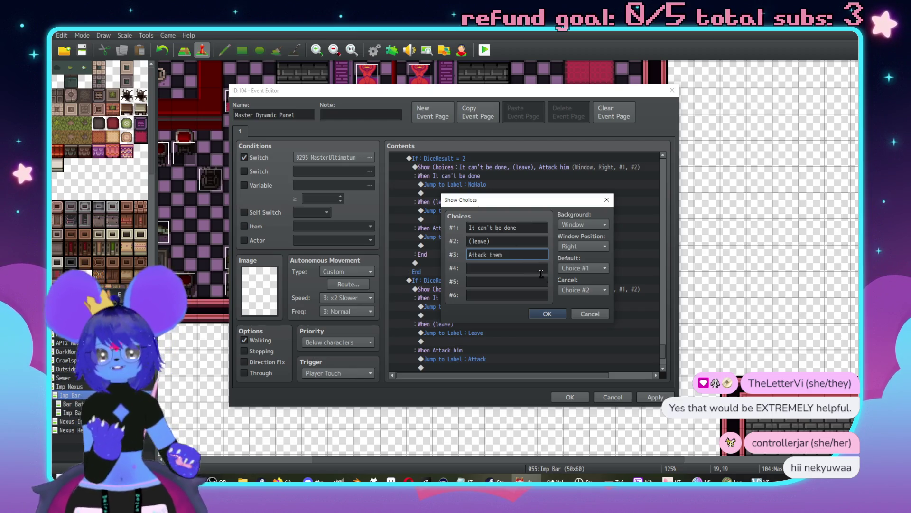
left_click(544, 314)
- Set the duplicated block's condition to DiceResult = 4
scroll(494, 208, "down", 3)
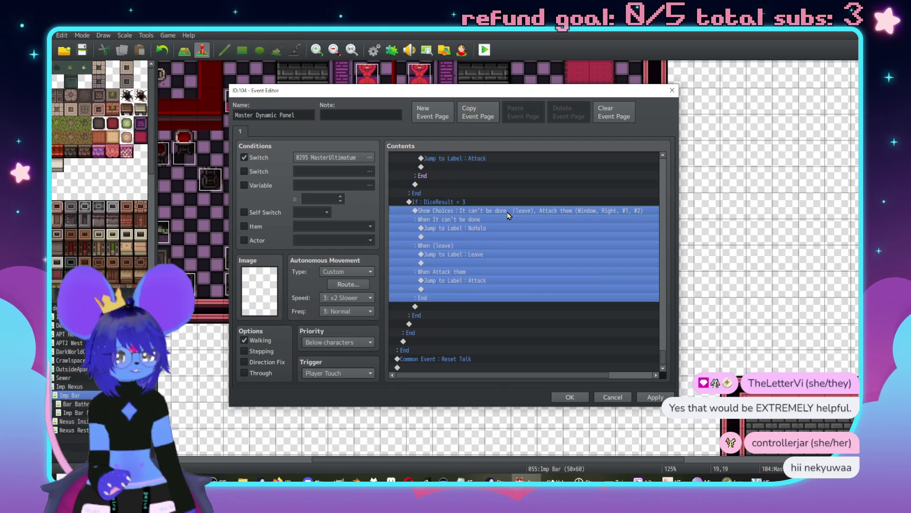
left_click(432, 324)
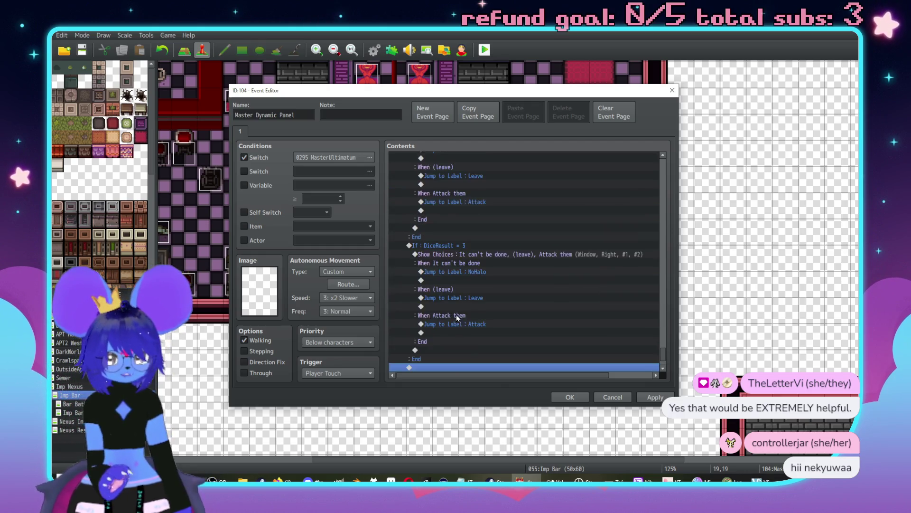
double_click(498, 202)
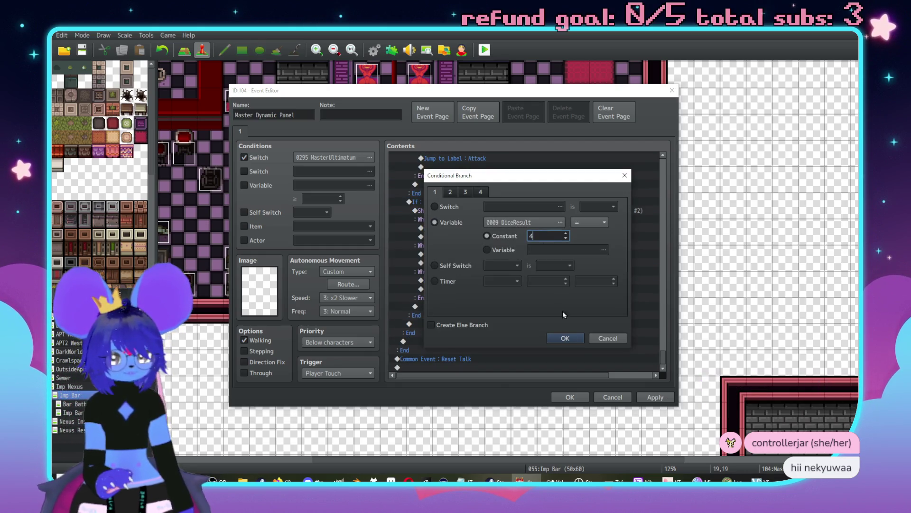
left_click(563, 337)
- Change the DiceResult = 4 third choice to Attack it and close the event with OK
scroll(556, 296, "down", 2)
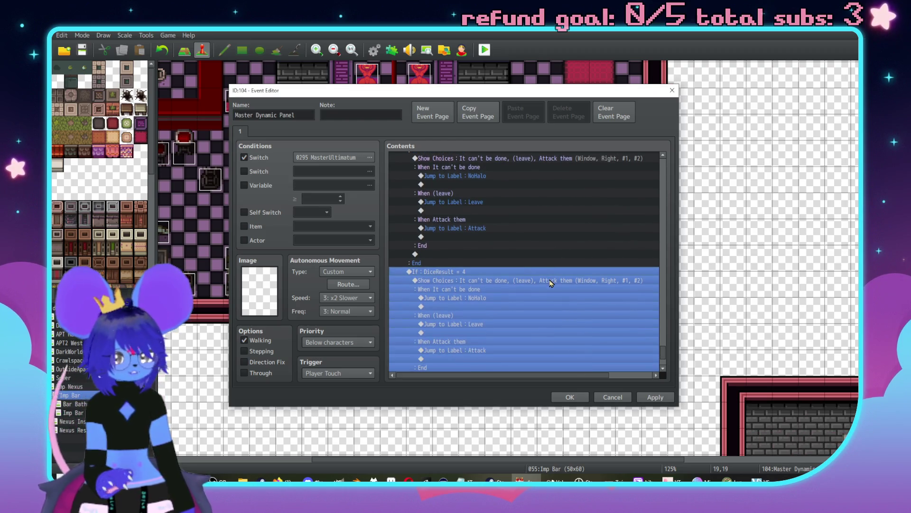
double_click(550, 281)
triple_click(536, 254)
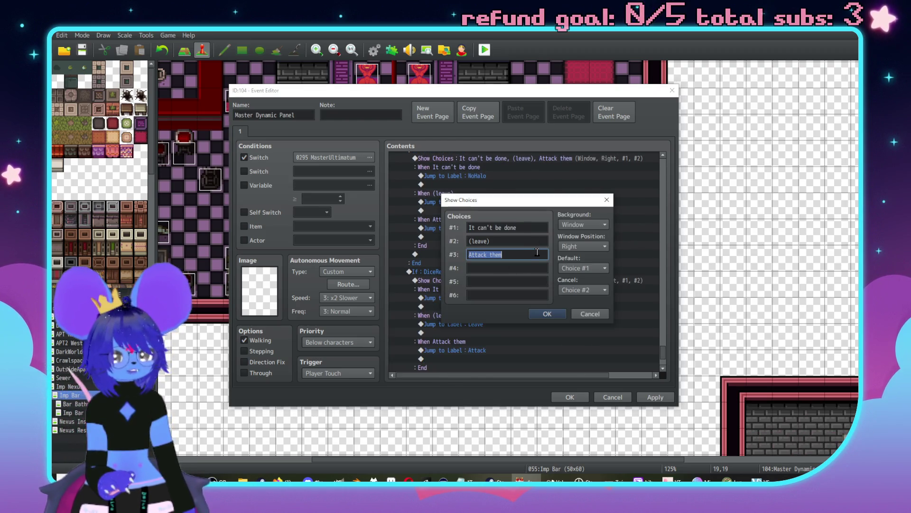
key("BackSpace")
key("BackSpace")
key("BackSpace")
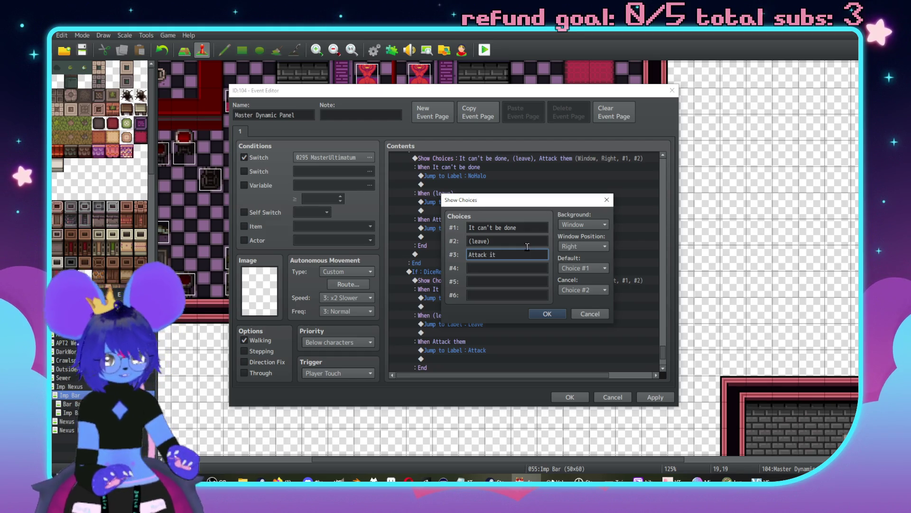
key("Return")
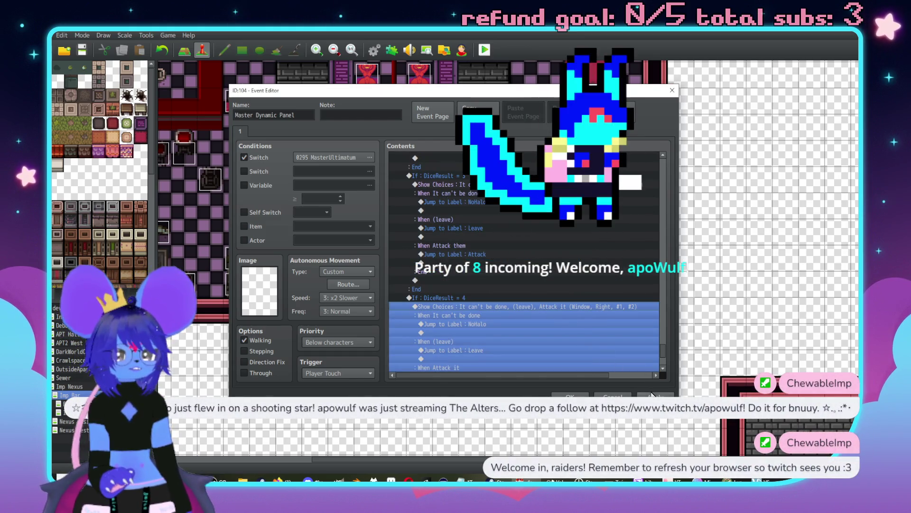
left_click(653, 396)
left_click(570, 397)
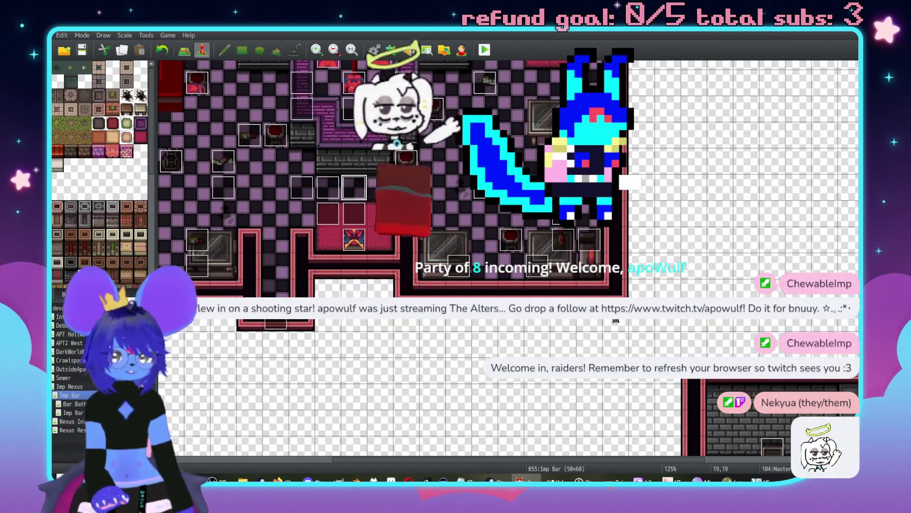
- Open the Database on the Actors tab with F9
key("F9")
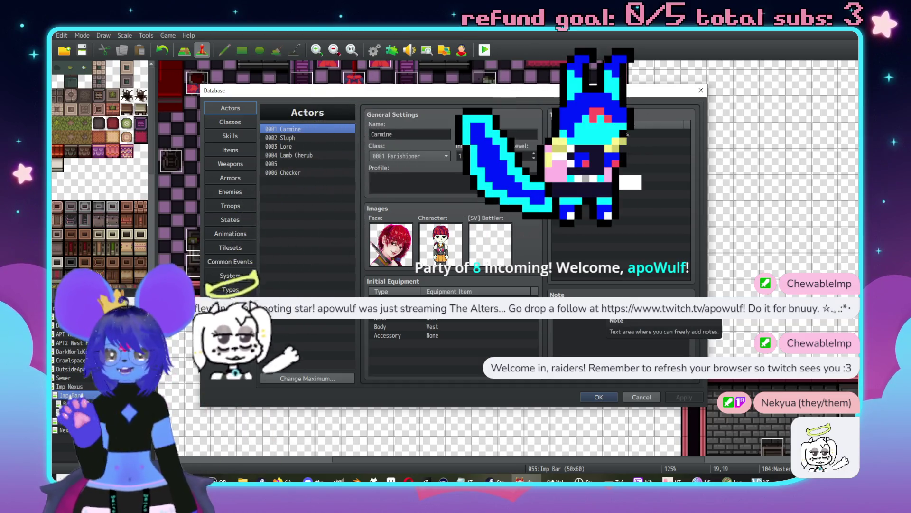
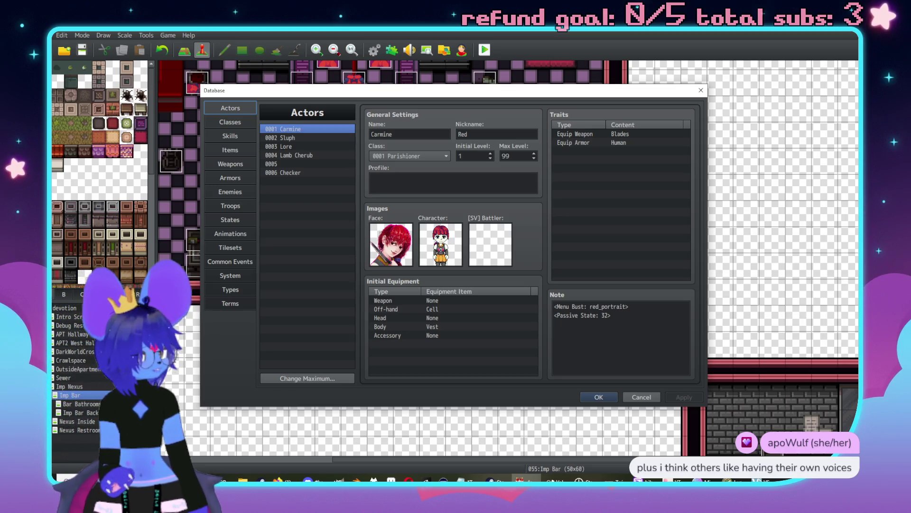
- Browse the common events list, passing D6, down to the 0075 D4 event
left_click(231, 264)
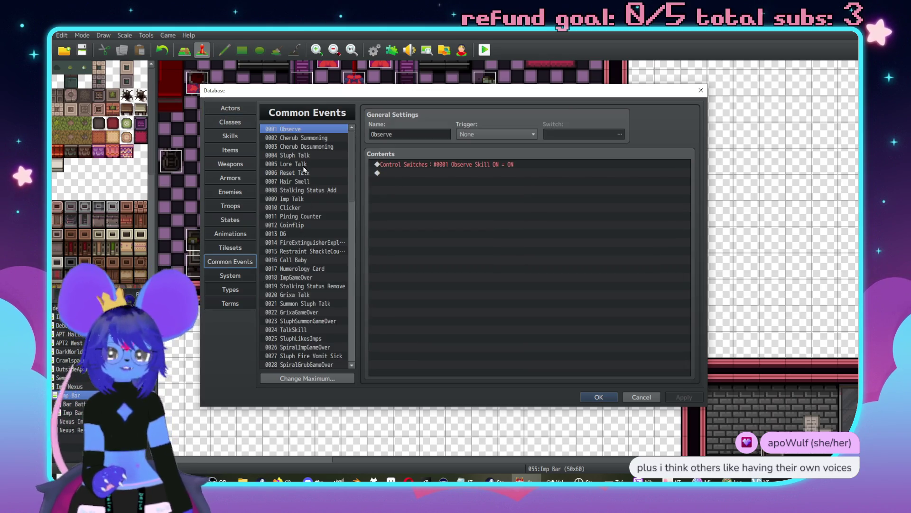
left_click(294, 234)
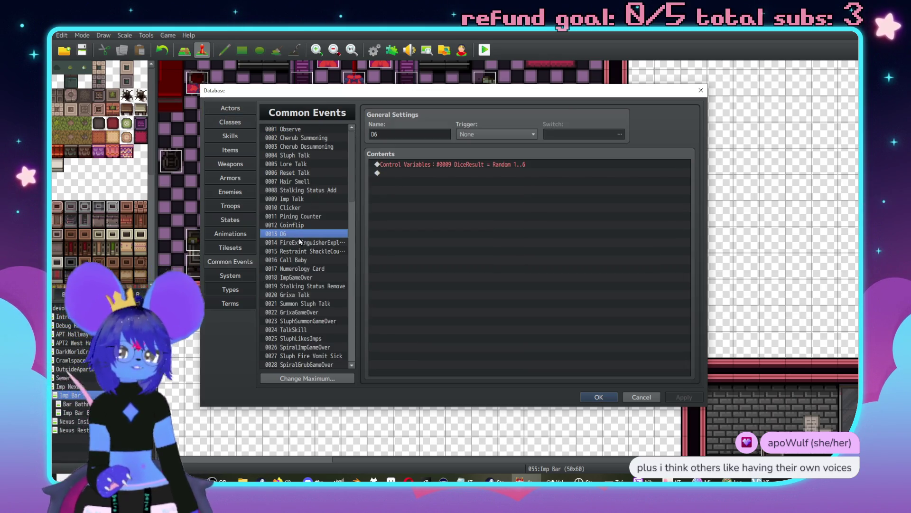
scroll(298, 235, "down", 11)
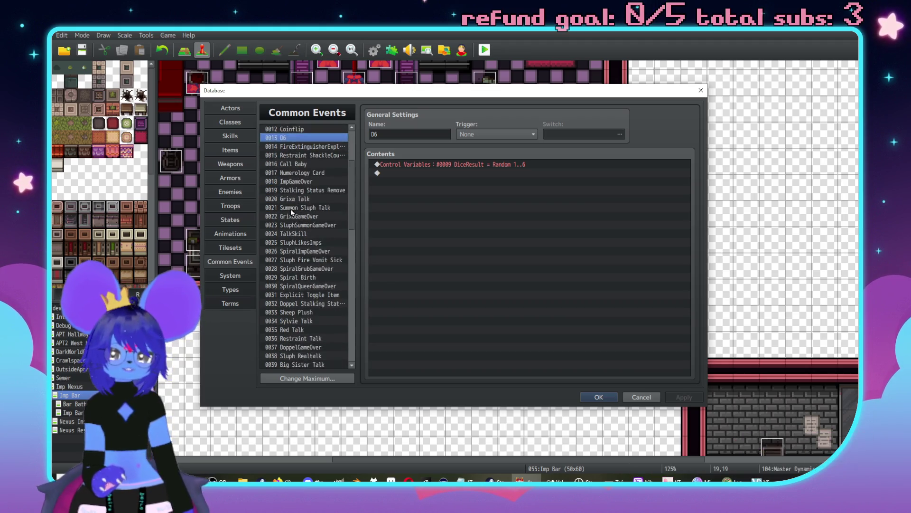
scroll(294, 218, "down", 5)
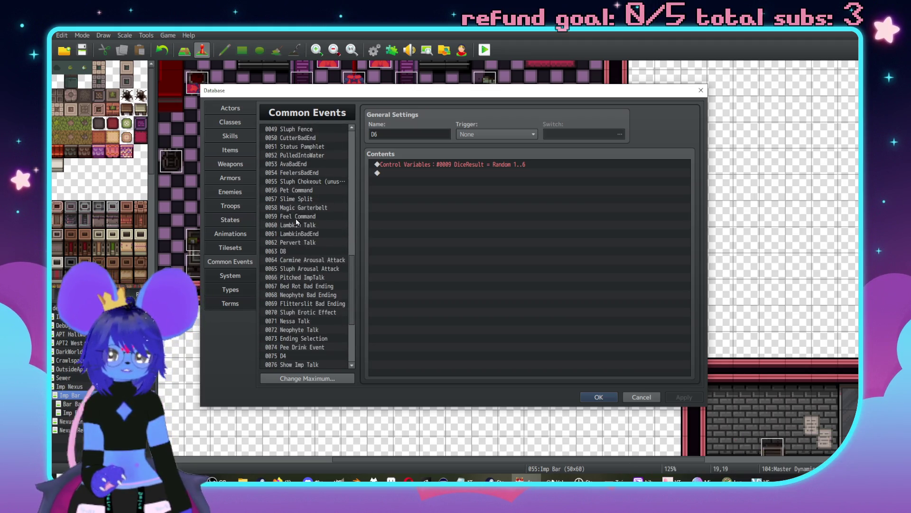
scroll(293, 244, "down", 2)
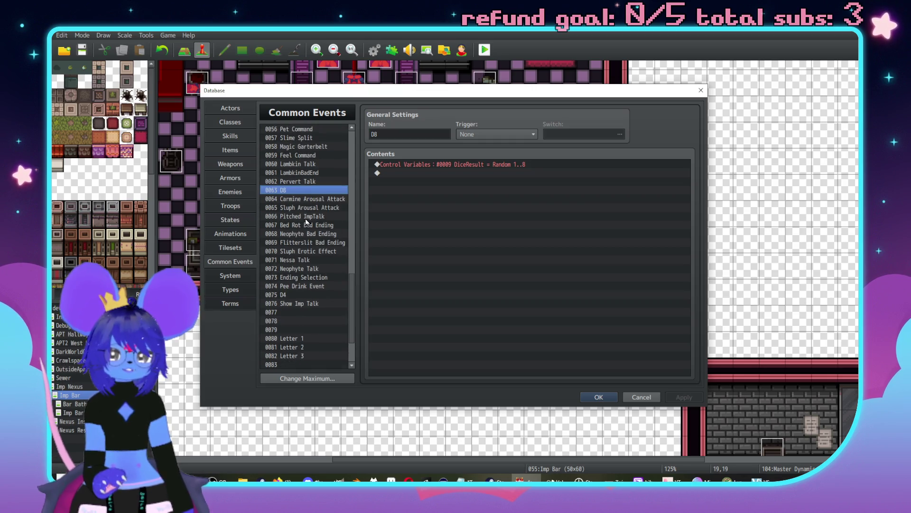
left_click(294, 294)
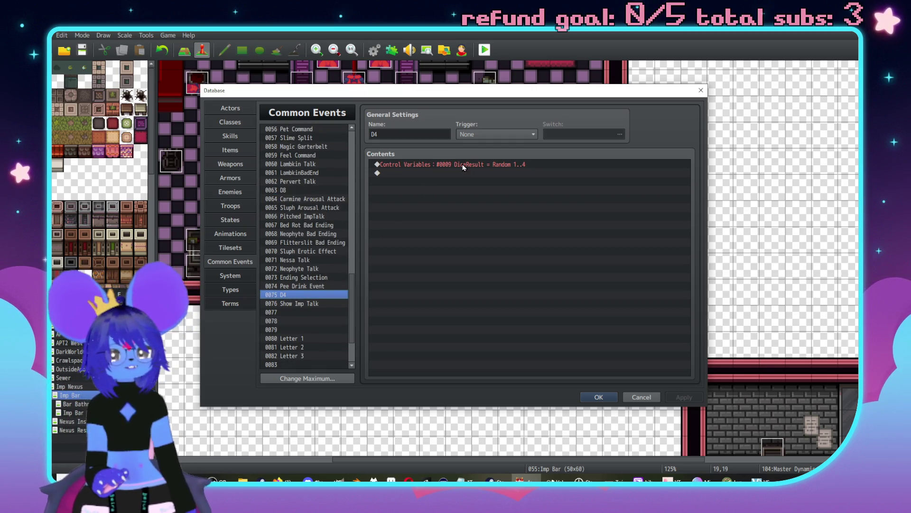
- Confirm D4's Control Variables sets DiceResult to Random 1..4, then close the Database
double_click(450, 164)
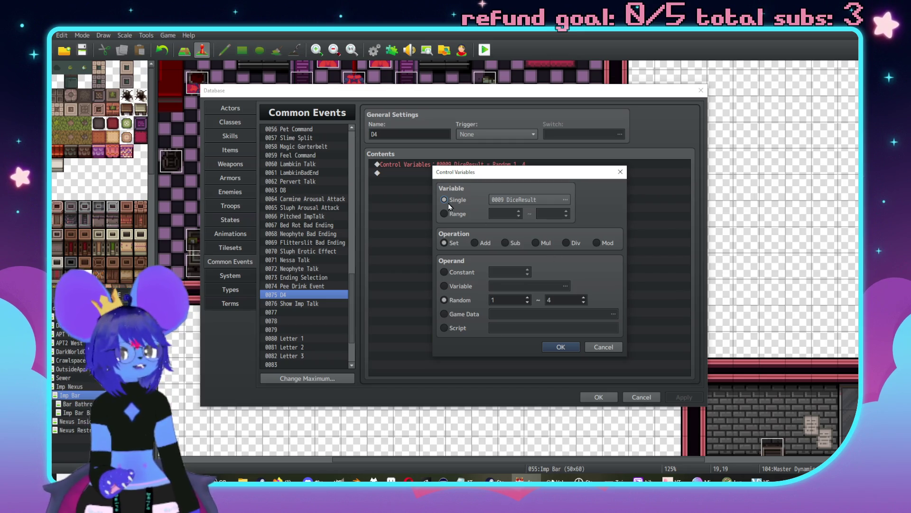
left_click(519, 201)
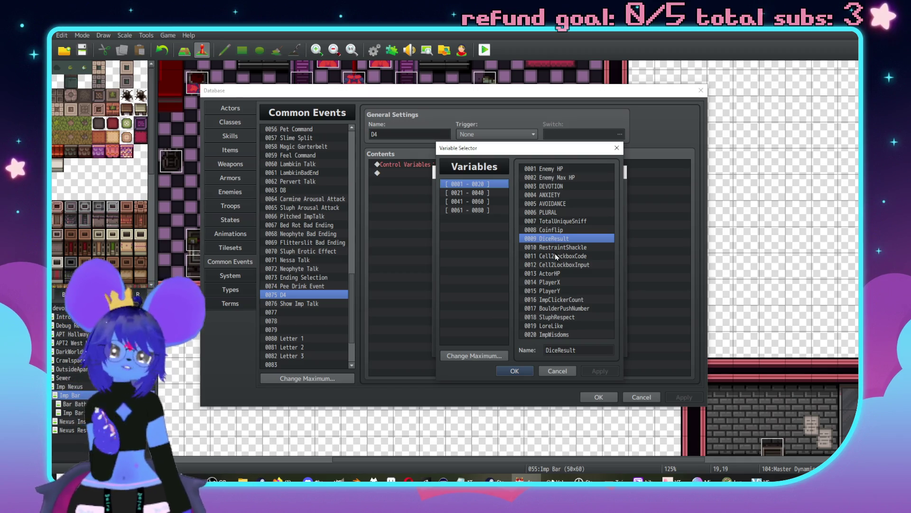
left_click(514, 371)
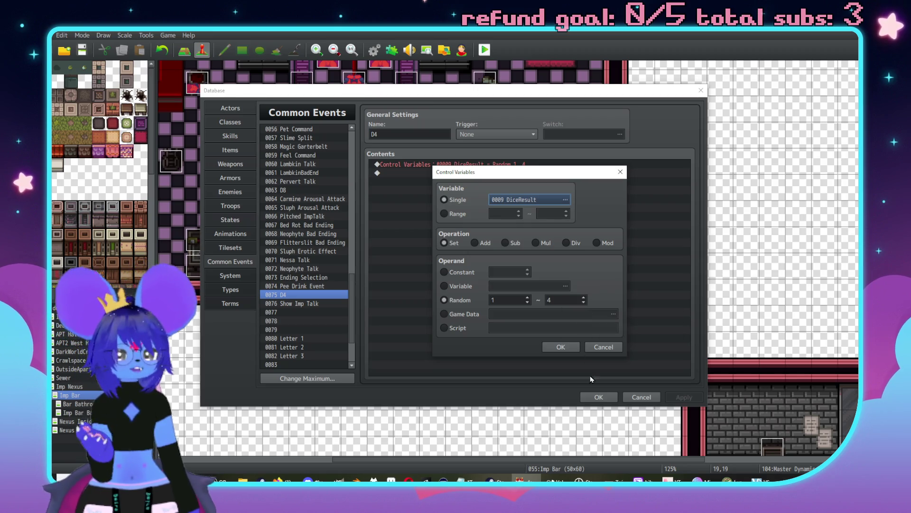
left_click(576, 348)
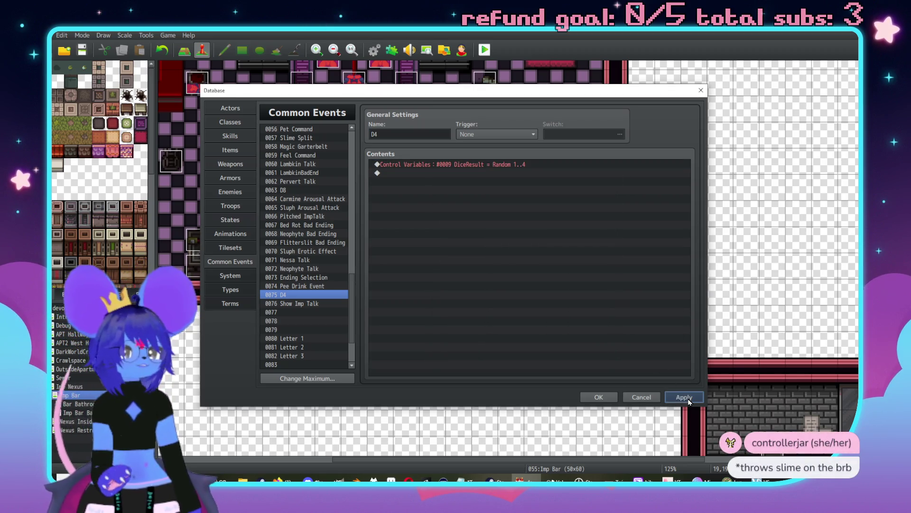
left_click(599, 398)
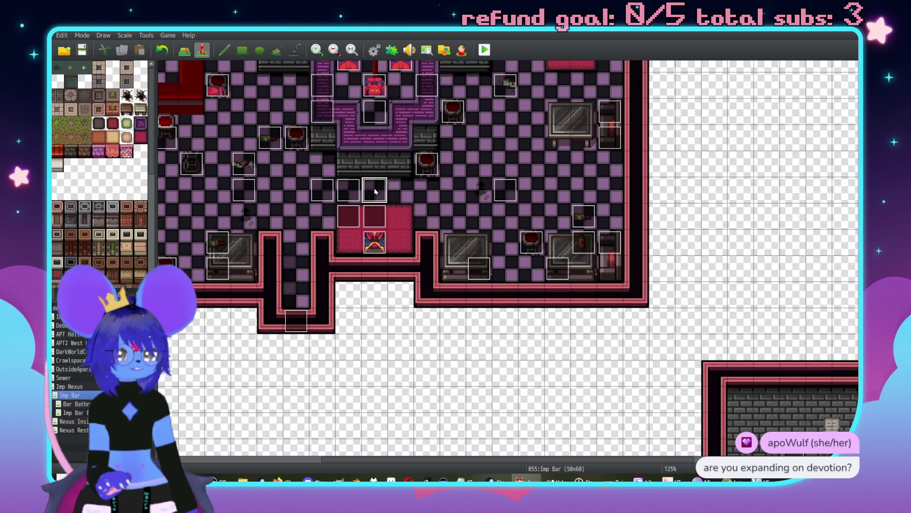
- Open the Master Dynamic Panel event and review its Halo branches for DiceResult 4 up to 1
double_click(374, 187)
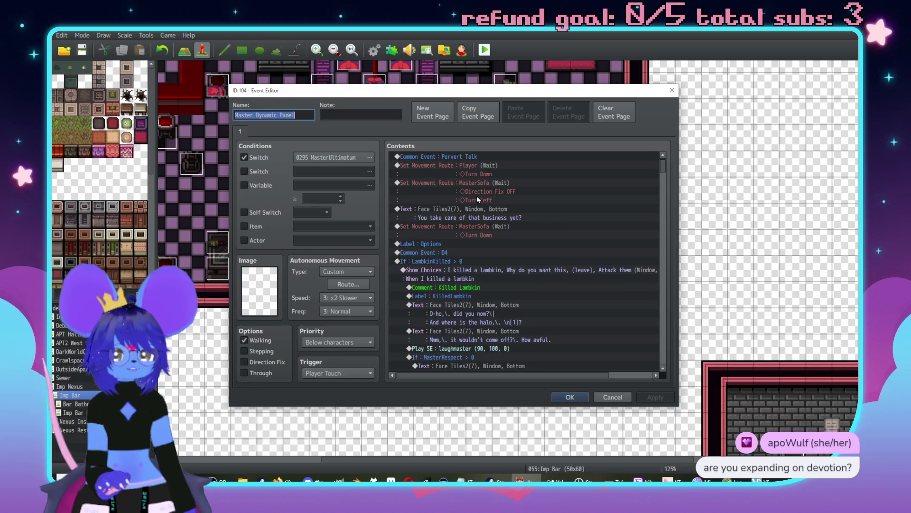
left_click(463, 261)
scroll(461, 202, "down", 5)
scroll(461, 202, "down", 10)
left_click_drag(662, 186, 671, 392)
scroll(503, 257, "up", 3)
double_click(497, 290)
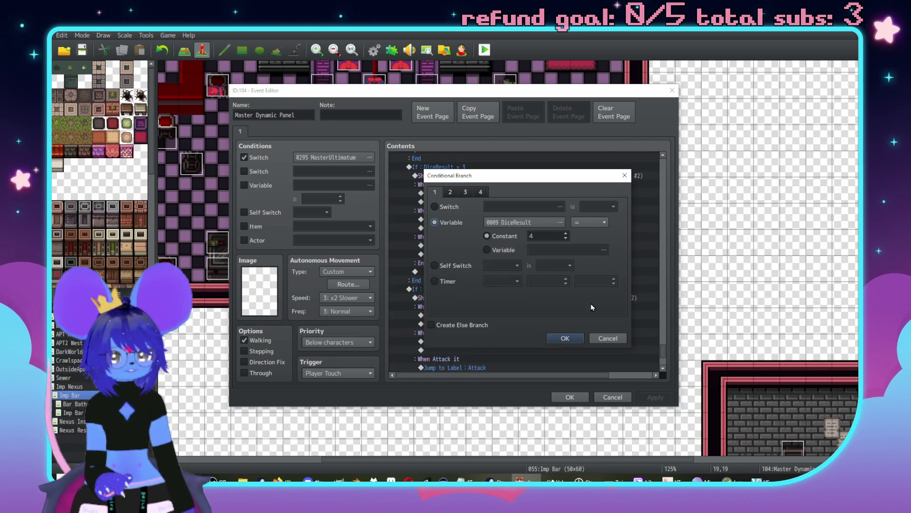
left_click(608, 338)
scroll(461, 299, "up", 3)
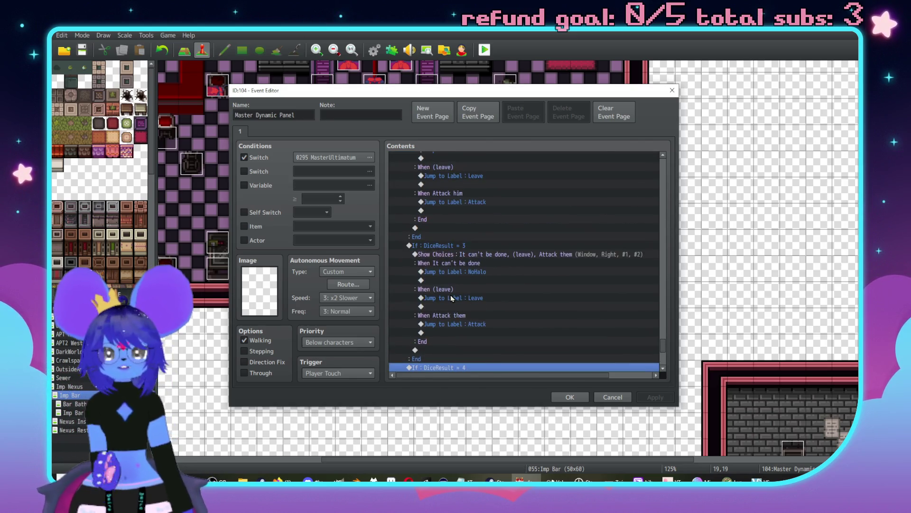
scroll(455, 299, "up", 3)
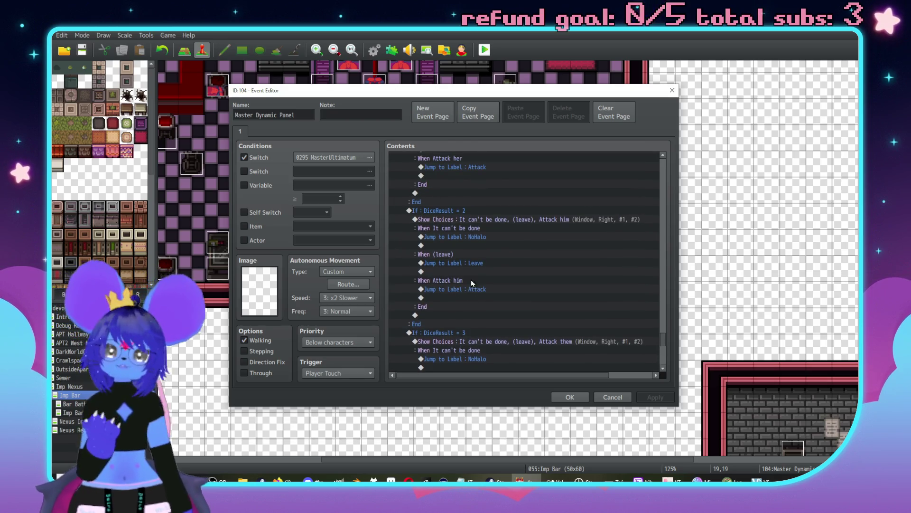
scroll(474, 287, "up", 5)
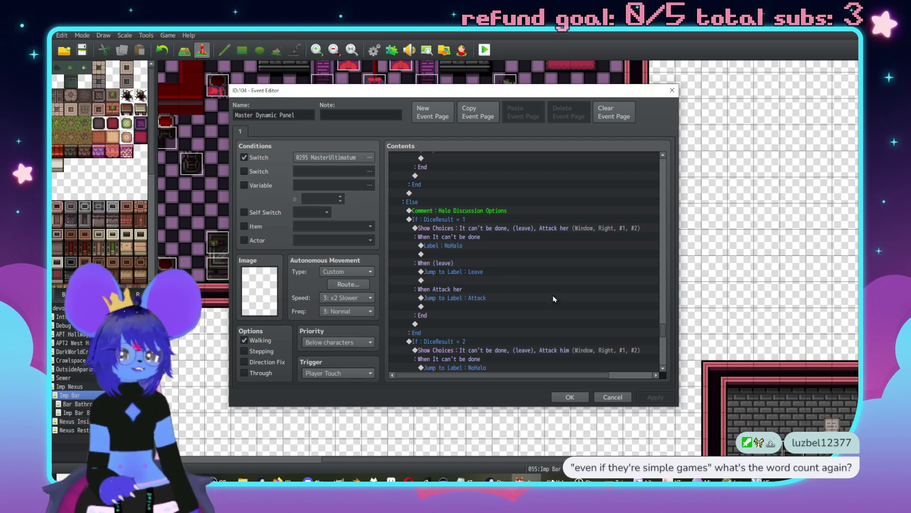
- Close the Master Dynamic Panel event with its contents kept, then start a playtest
scroll(528, 276, "down", 3)
scroll(529, 276, "up", 1)
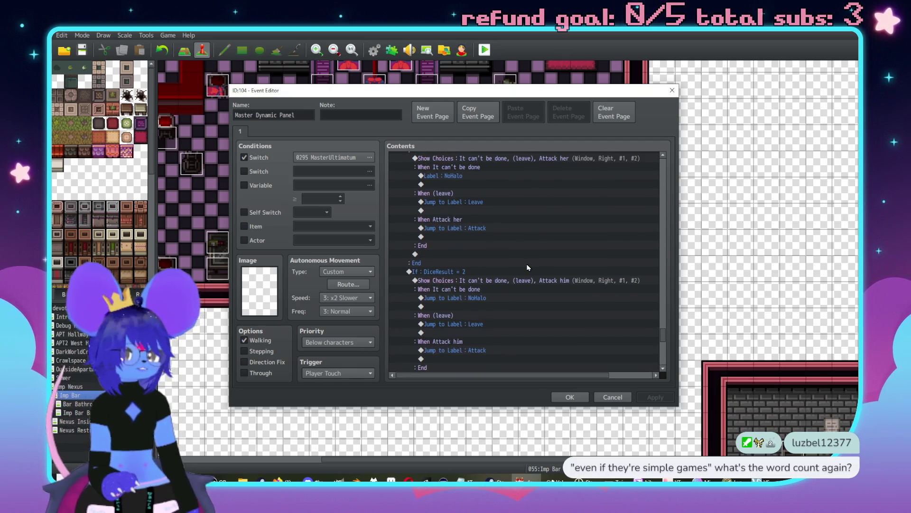
scroll(557, 278, "down", 7)
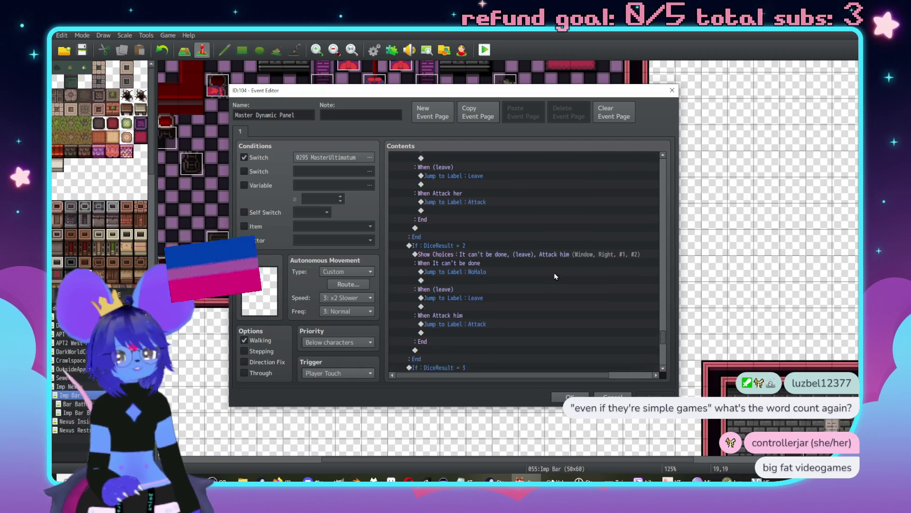
scroll(544, 282, "down", 5)
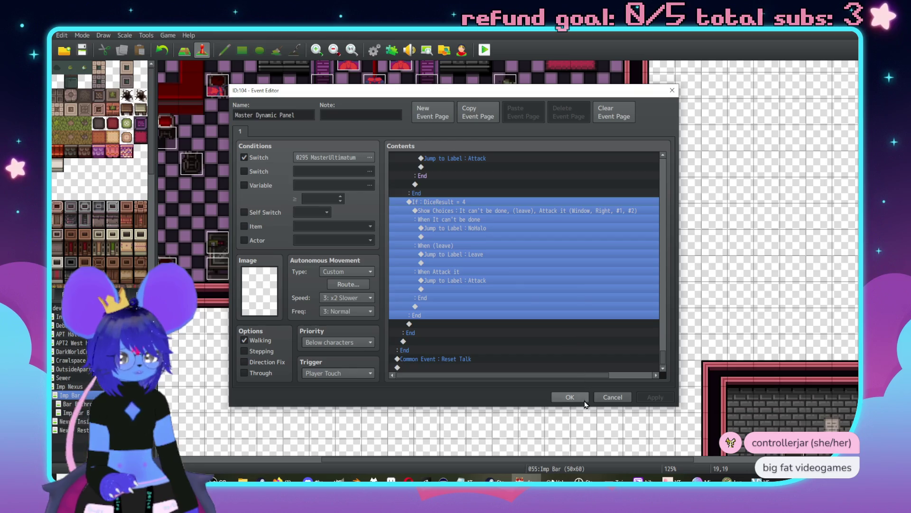
left_click(569, 397)
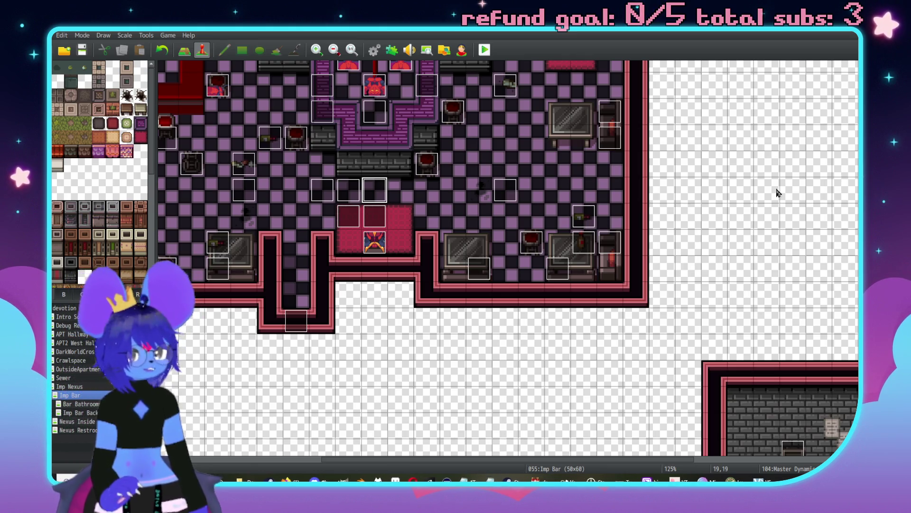
left_click(484, 49)
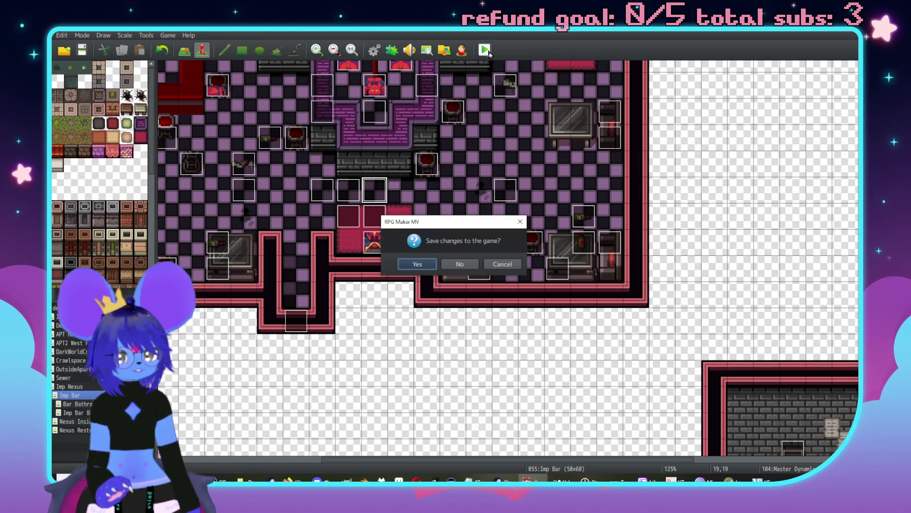
- Save the project, run the word-count script in the F8 console, then close the console and game
left_click(417, 264)
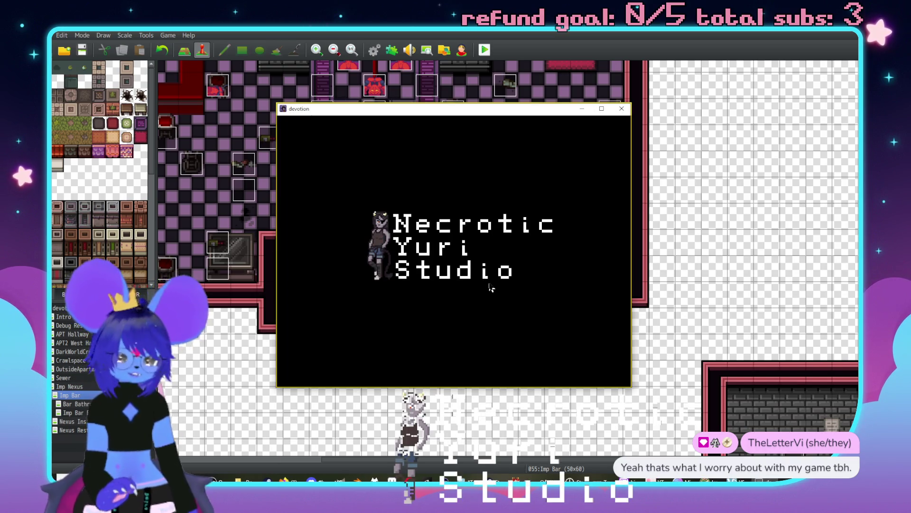
key("F8")
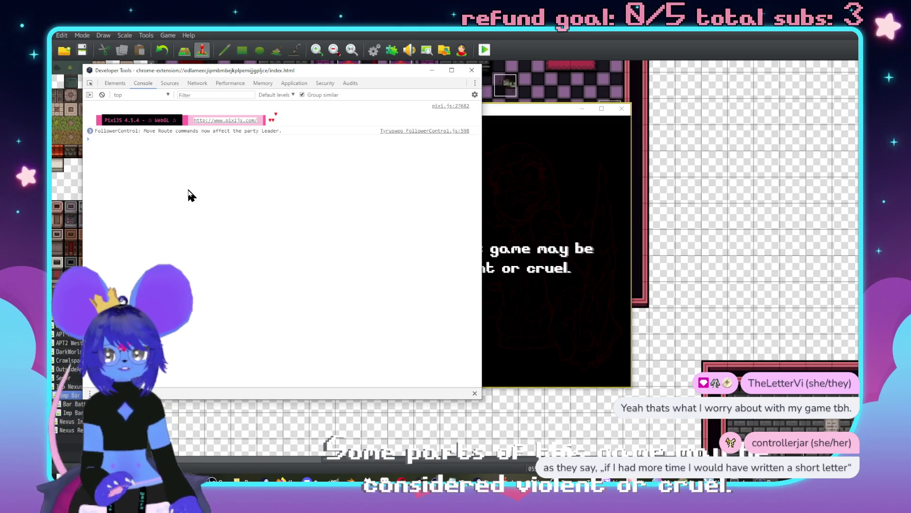
key("ctrl+v")
key("Return")
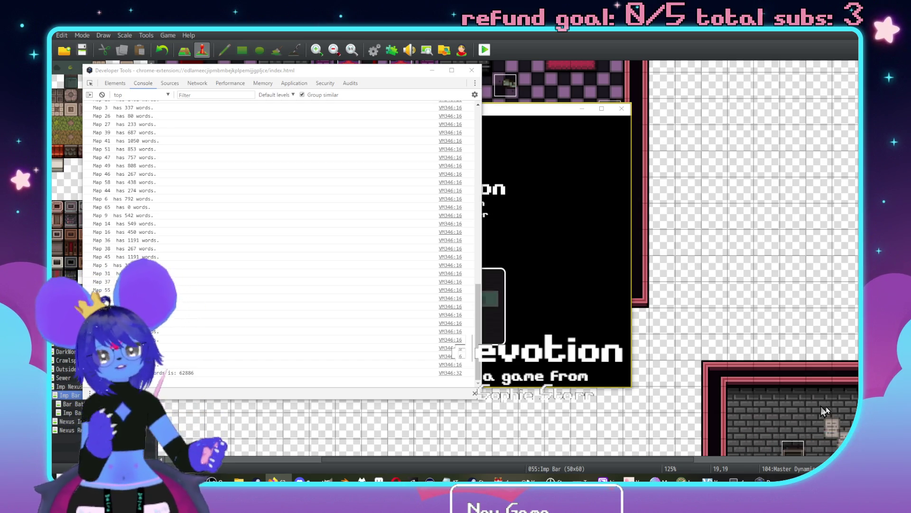
left_click(472, 70)
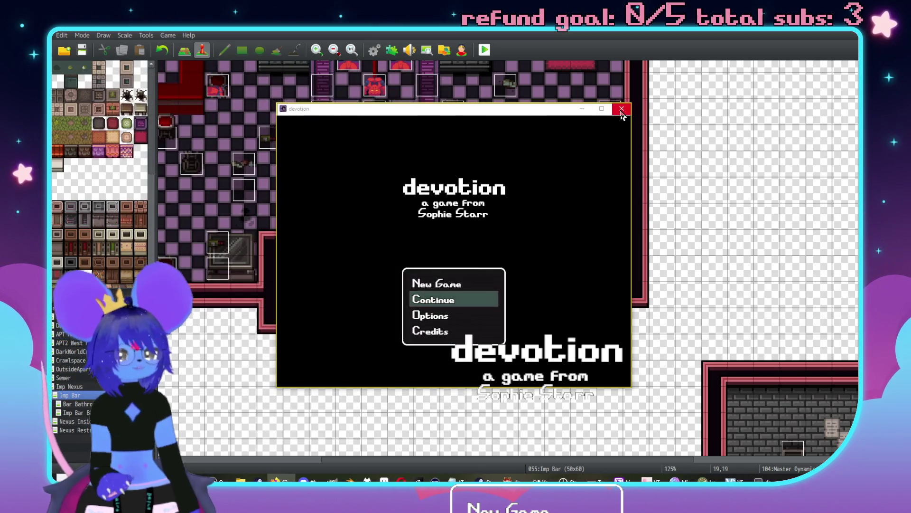
left_click(622, 109)
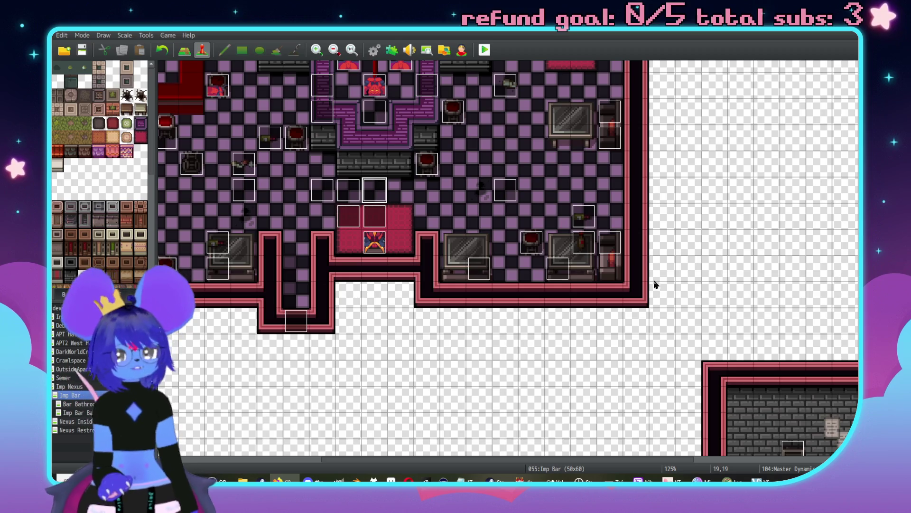
- Pan around the Imp Bar map and reopen the Master Dynamic Panel event at its DiceResult = 4 branch
scroll(650, 270, "left", 3)
scroll(650, 280, "up", 3)
scroll(650, 290, "right", 10)
scroll(546, 285, "down", 1)
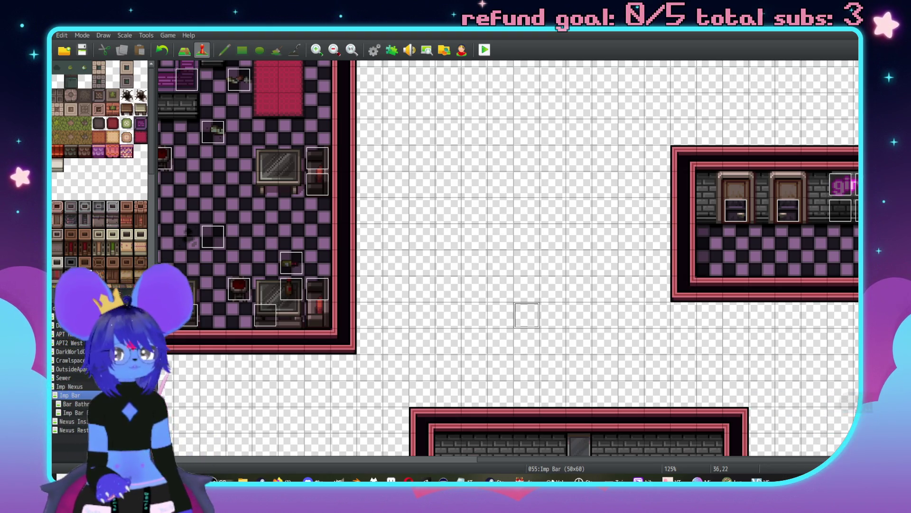
scroll(326, 197, "down", 5)
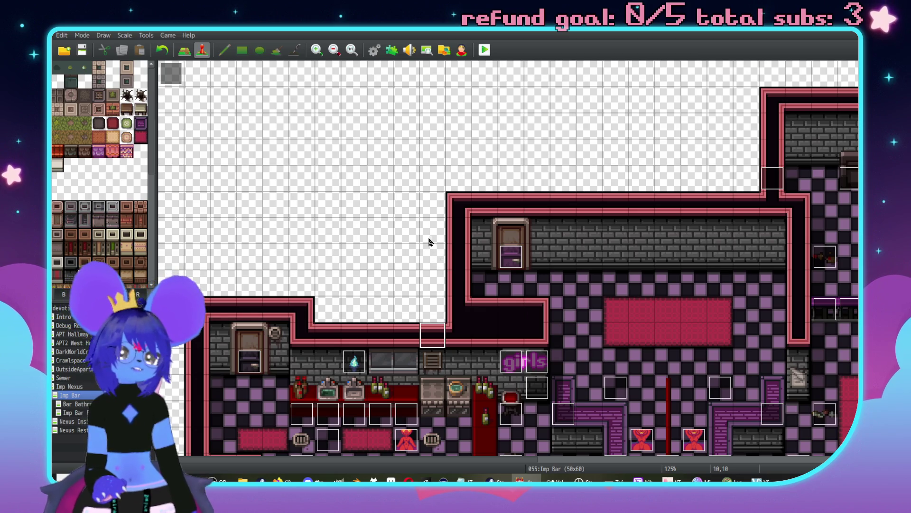
middle_click(554, 276)
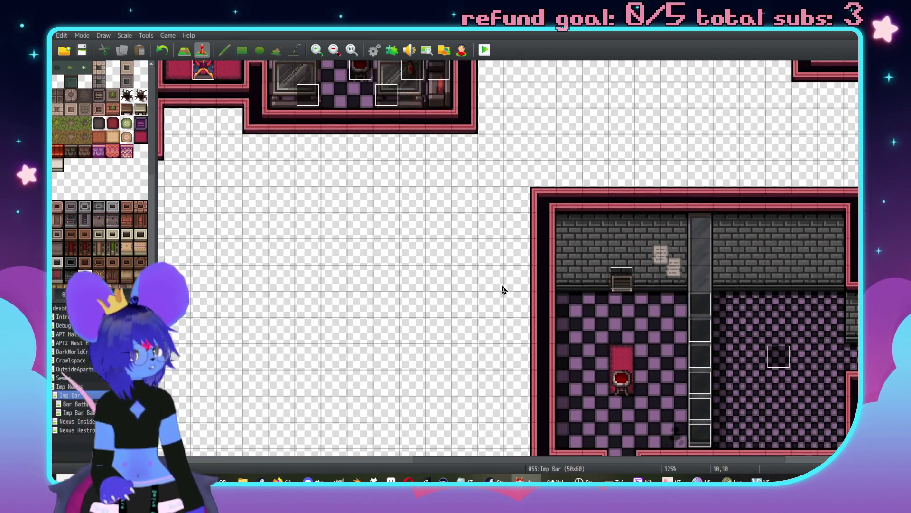
middle_click(530, 332)
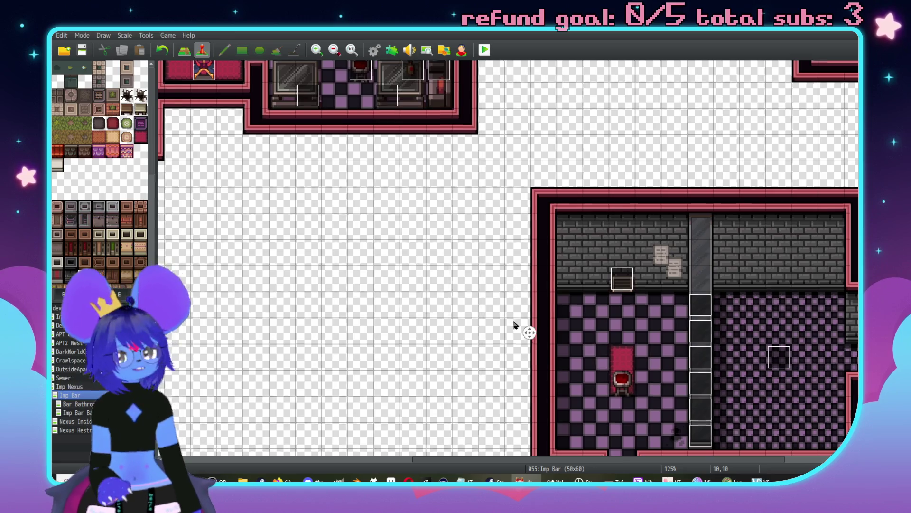
middle_click(480, 305)
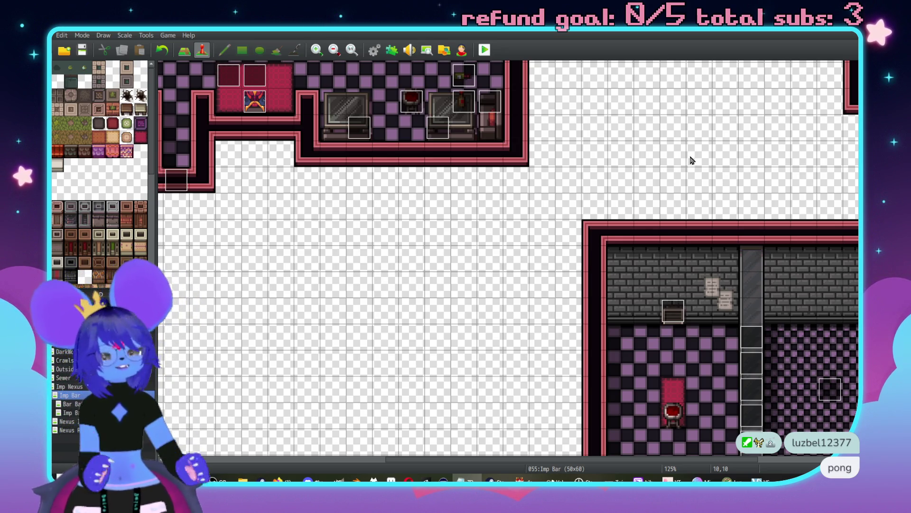
scroll(570, 214, "left", 3)
scroll(491, 184, "up", 5)
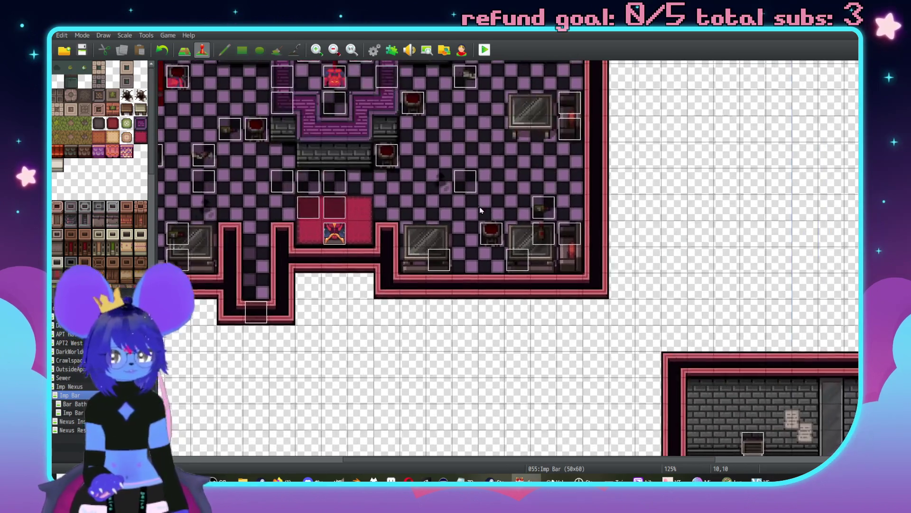
scroll(491, 184, "left", 1)
double_click(360, 183)
left_click_drag(664, 168, 651, 385)
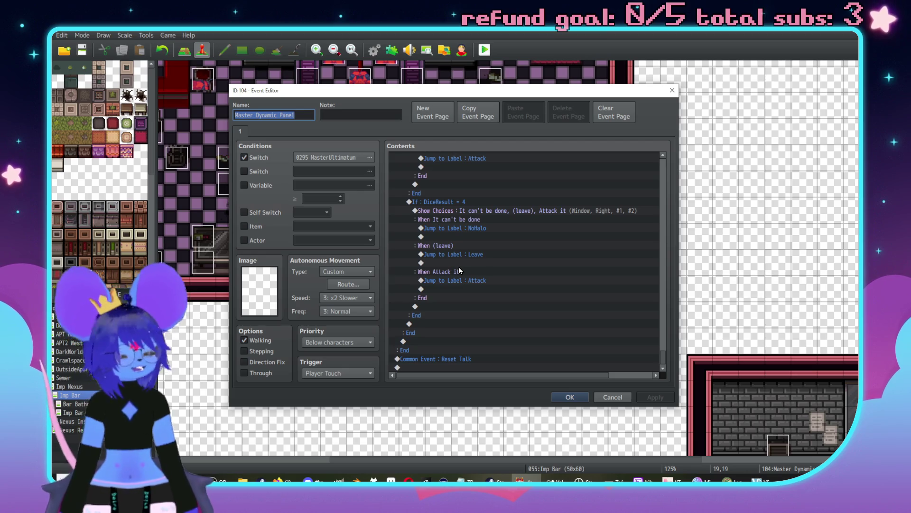
- Insert a Face Tiles2 red imp line 'Mmm,\. is that so?' under Label NoHalo
scroll(480, 236, "up", 2)
scroll(502, 277, "up", 12)
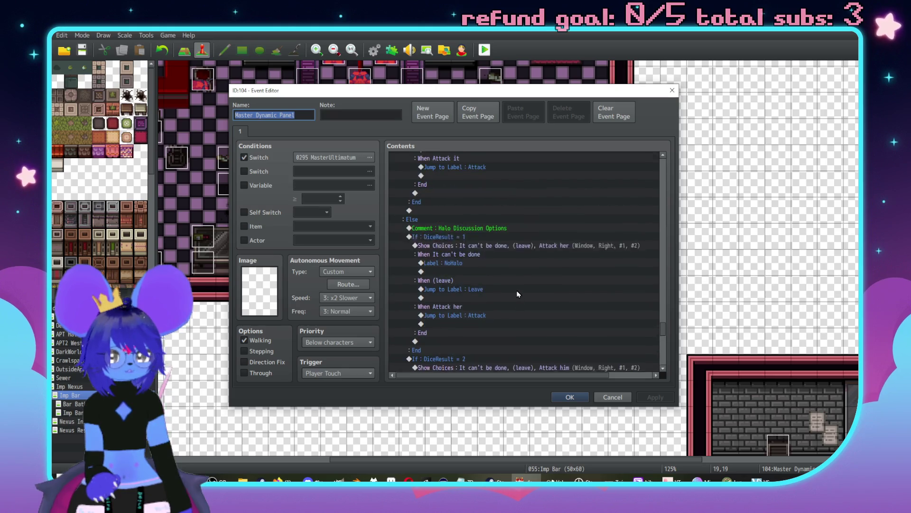
double_click(477, 282)
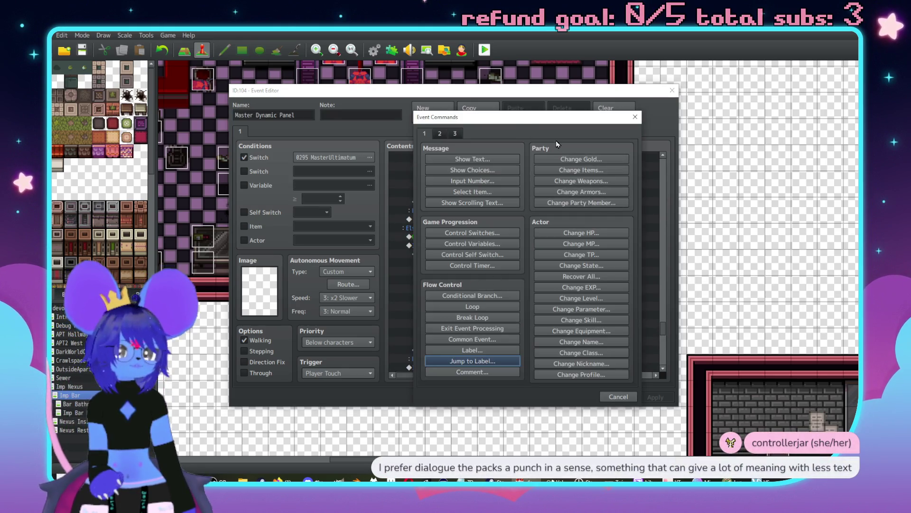
left_click_drag(516, 116, 628, 92)
left_click(615, 134)
double_click(541, 224)
left_click(518, 184)
left_click(525, 175)
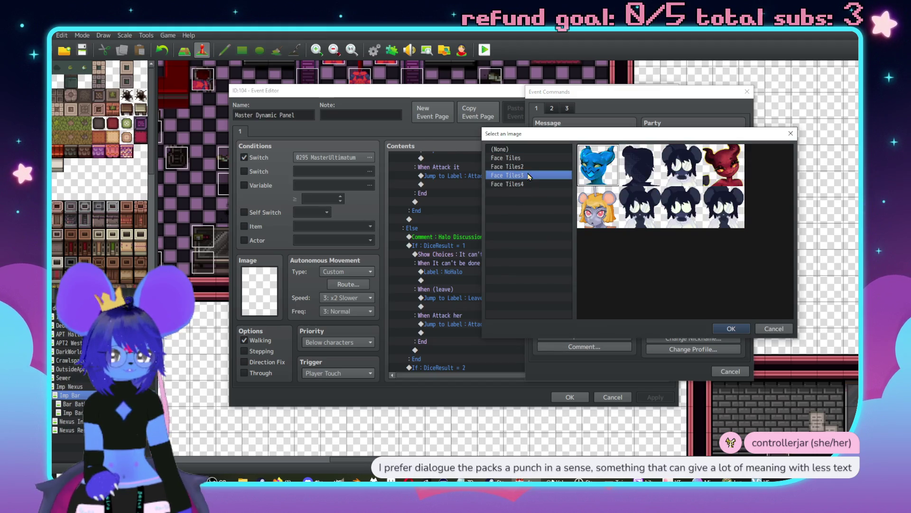
left_click(548, 166)
double_click(722, 214)
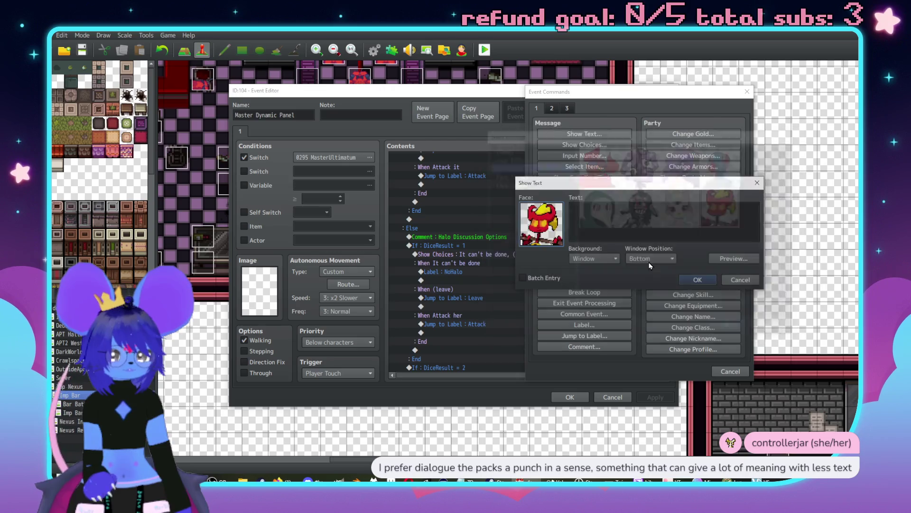
type("Mmm,\\")
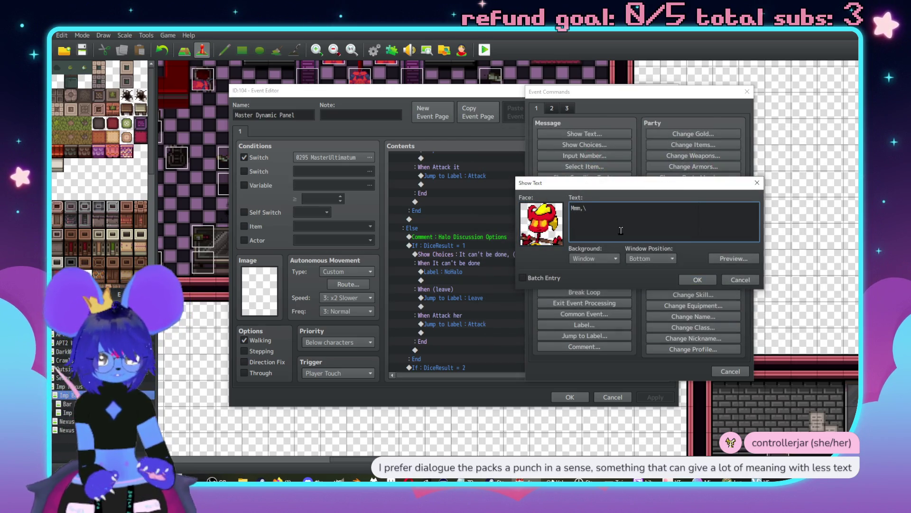
type(". is that so?")
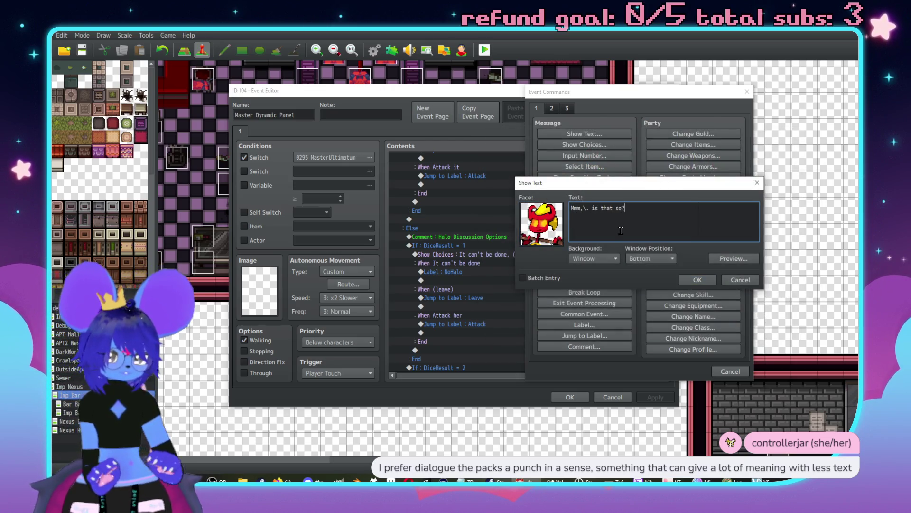
left_click(697, 279)
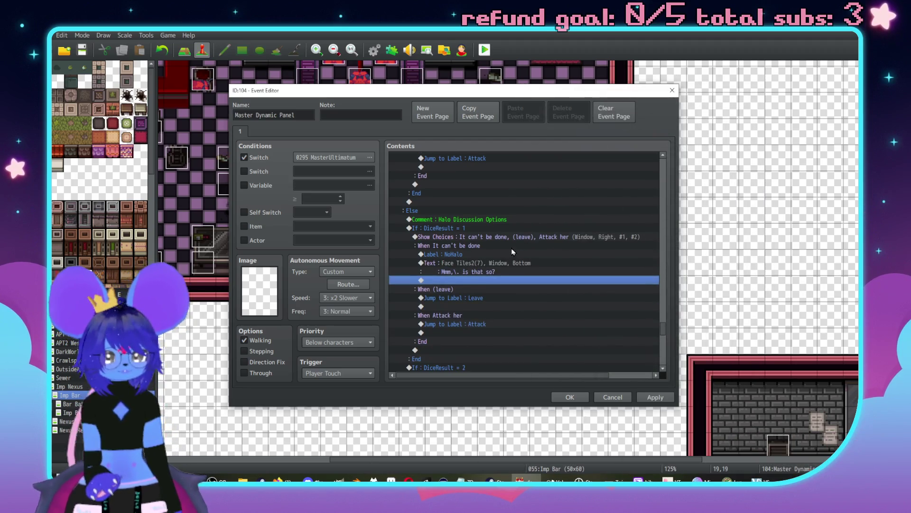
- Add an 'If: Checker (0006) is in the party' conditional branch with an Else case
double_click(494, 279)
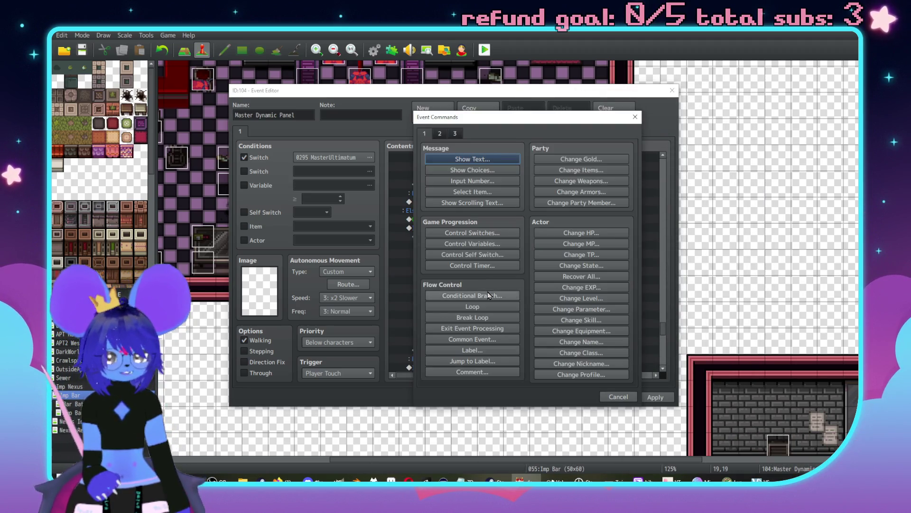
left_click(489, 295)
left_click(464, 192)
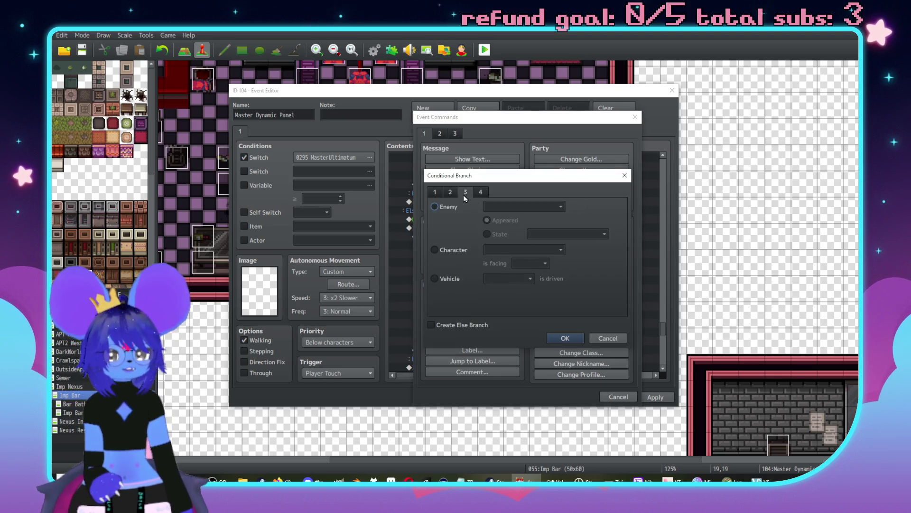
left_click(450, 191)
left_click(434, 207)
left_click(522, 206)
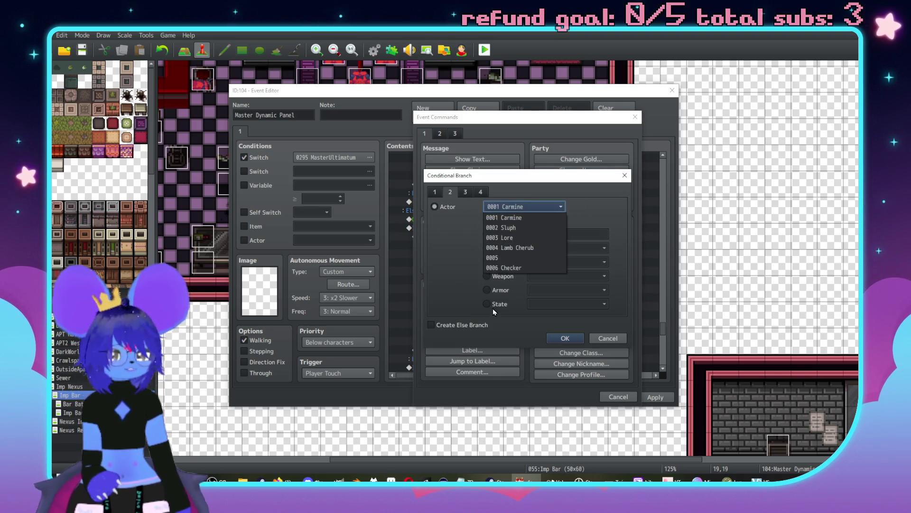
left_click(506, 268)
left_click(431, 325)
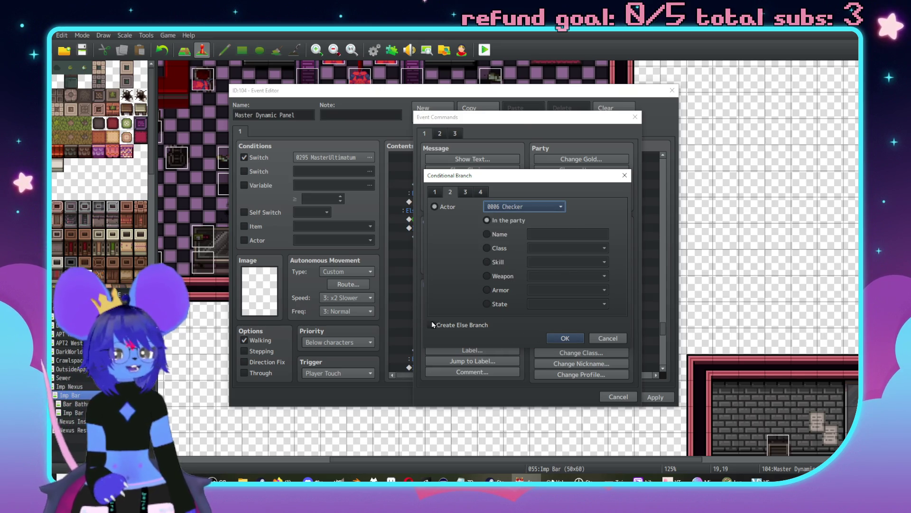
left_click(557, 336)
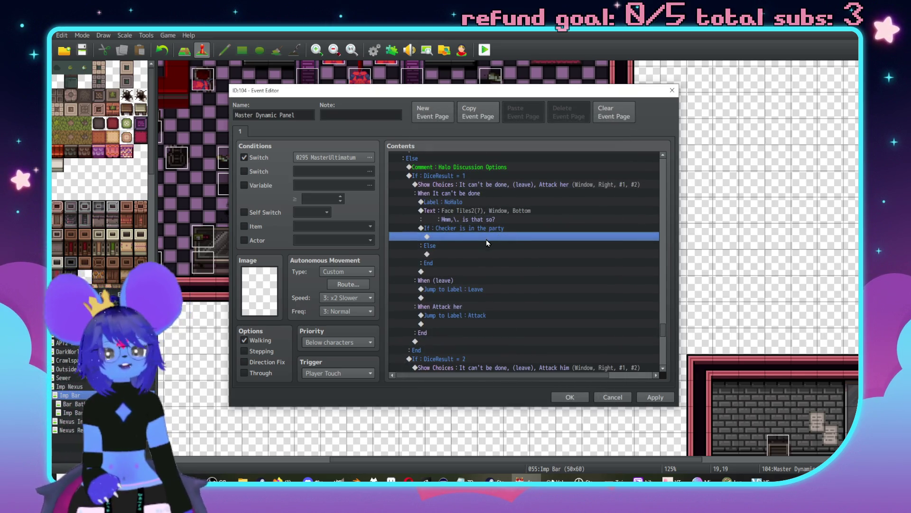
- Start adding a common event call inside the Checker branch
double_click(486, 240)
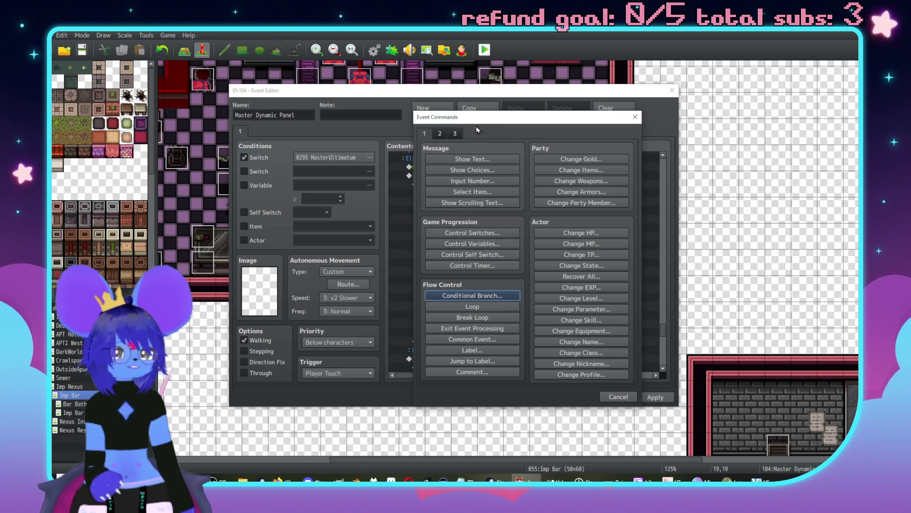
left_click_drag(482, 122, 607, 122)
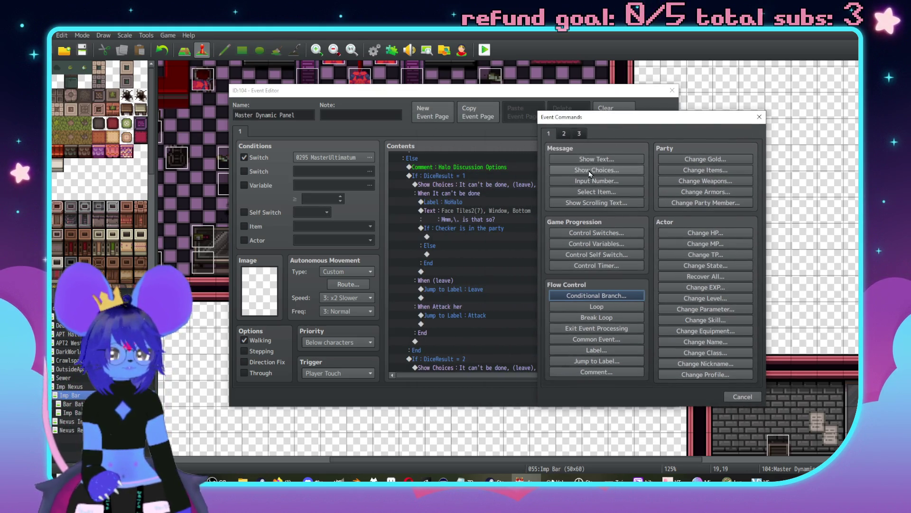
left_click(586, 340)
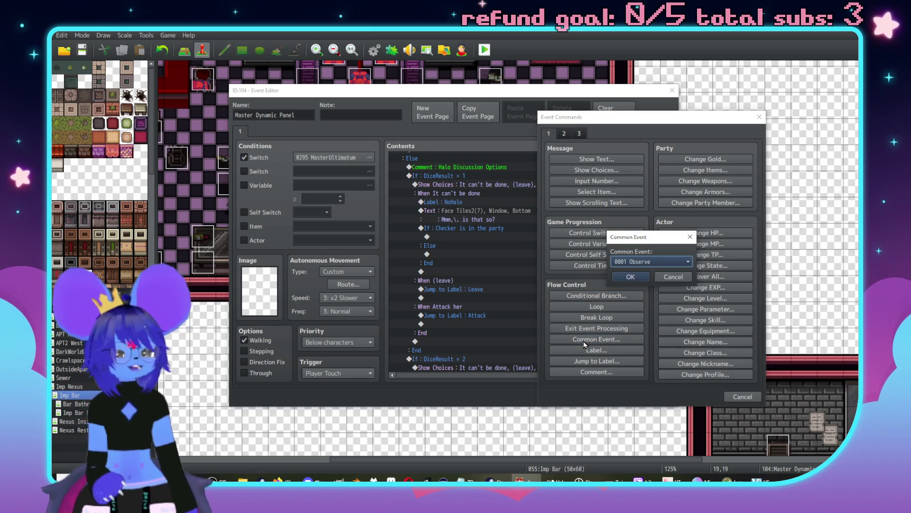
- Choose 0009 Imp Talk as the common event called in the Checker branch
left_click(669, 261)
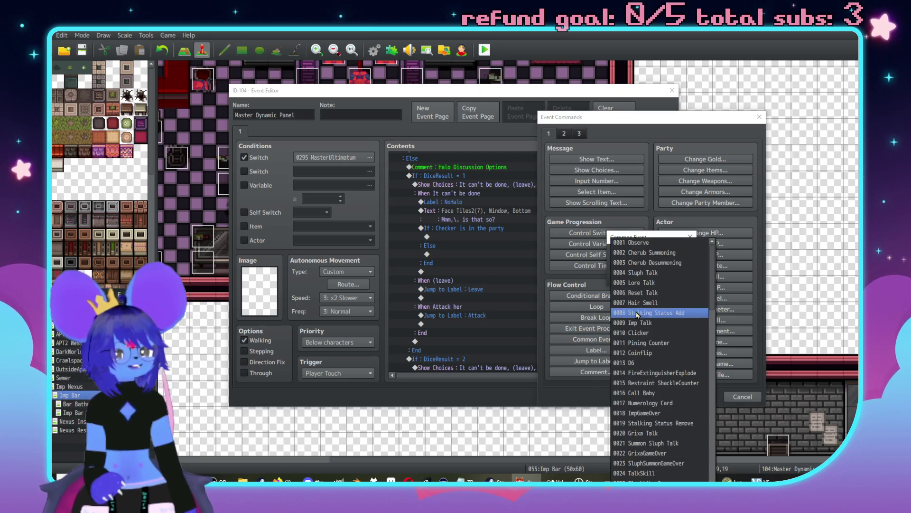
left_click(648, 323)
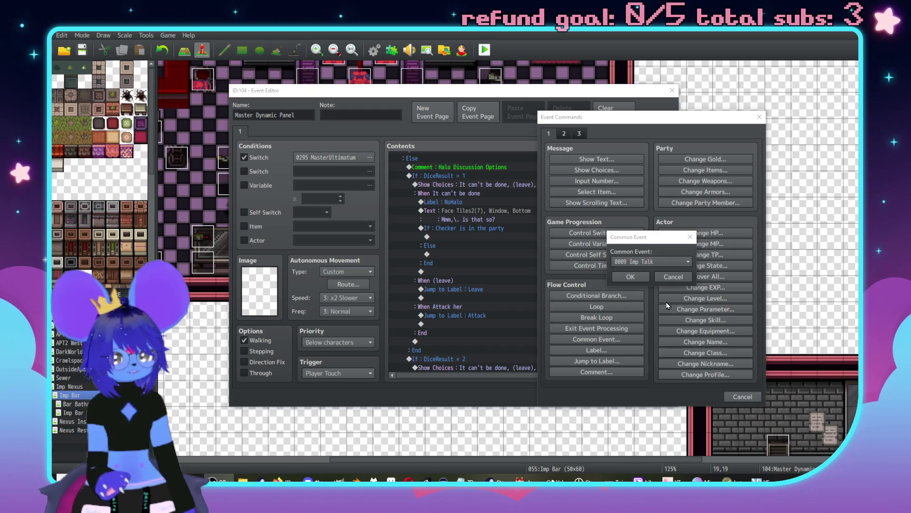
left_click(633, 277)
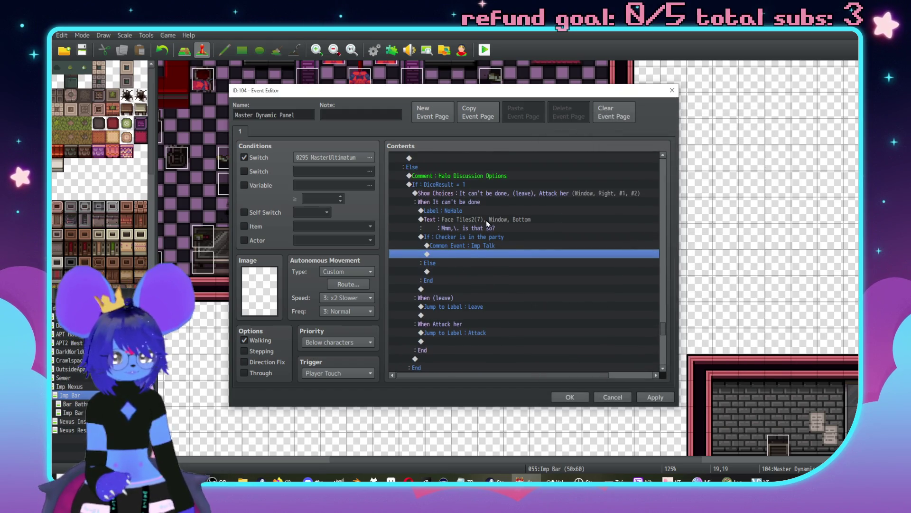
- Add a Face Tiles3 red demon reply 'Don't play fuckin' dumb…' after Imp Talk, then apply
double_click(465, 258)
left_click(468, 161)
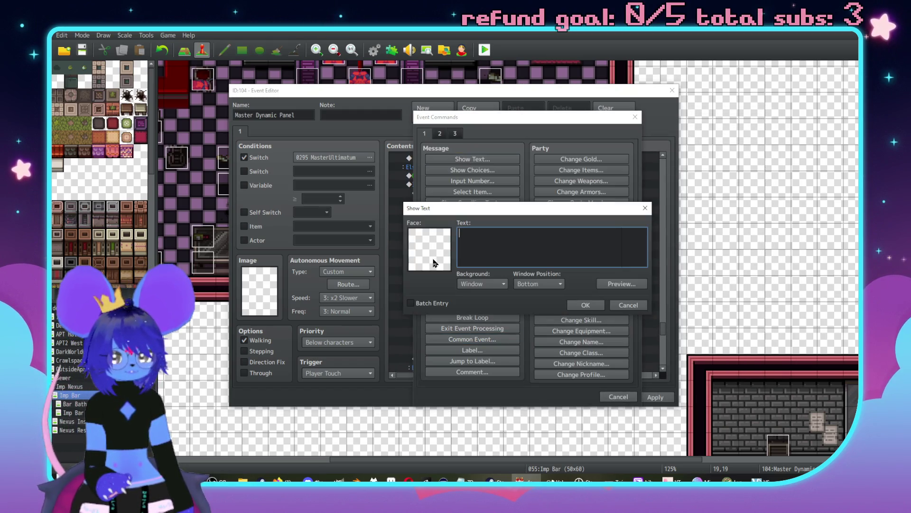
double_click(434, 258)
left_click(416, 201)
double_click(612, 192)
type("Doin")
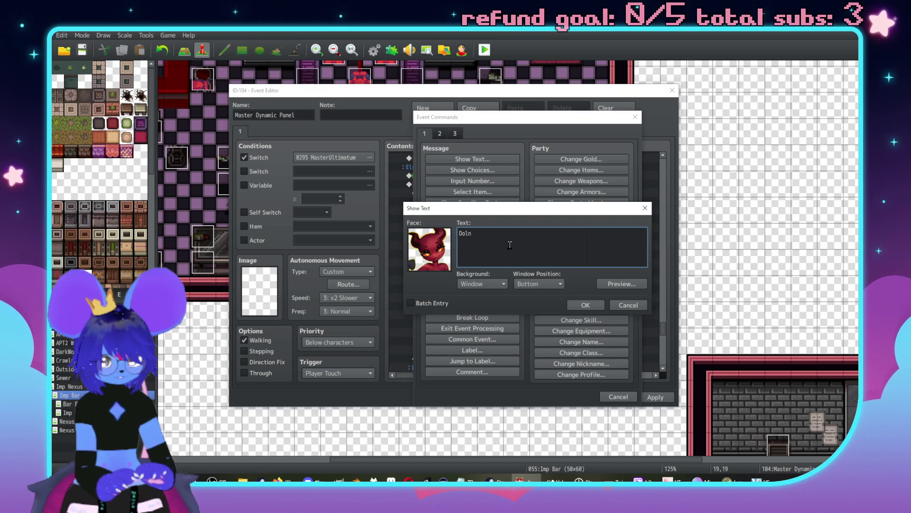
key("BackSpace")
key("BackSpace")
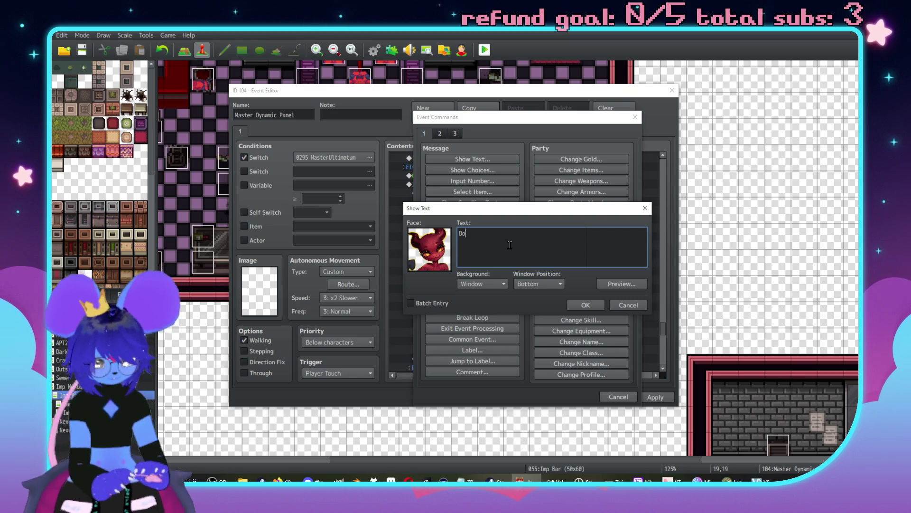
type("n't play fuckin' ")
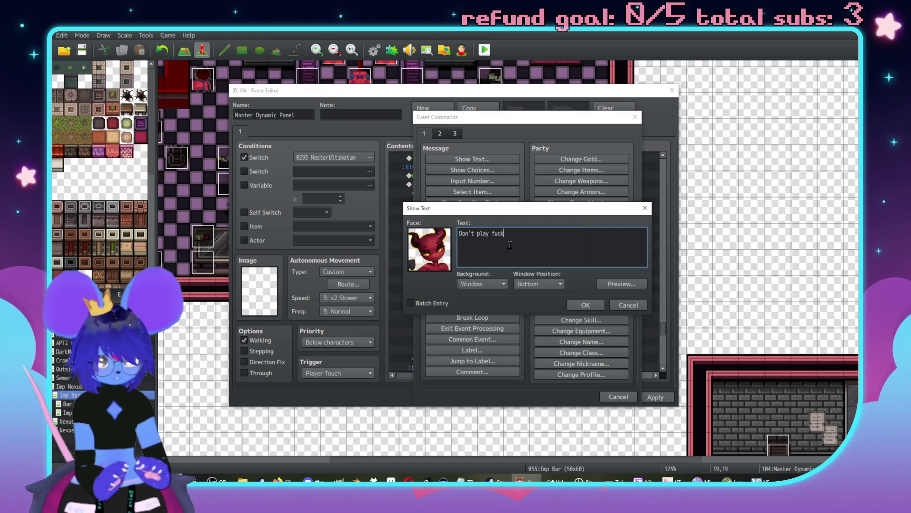
type("dumb.")
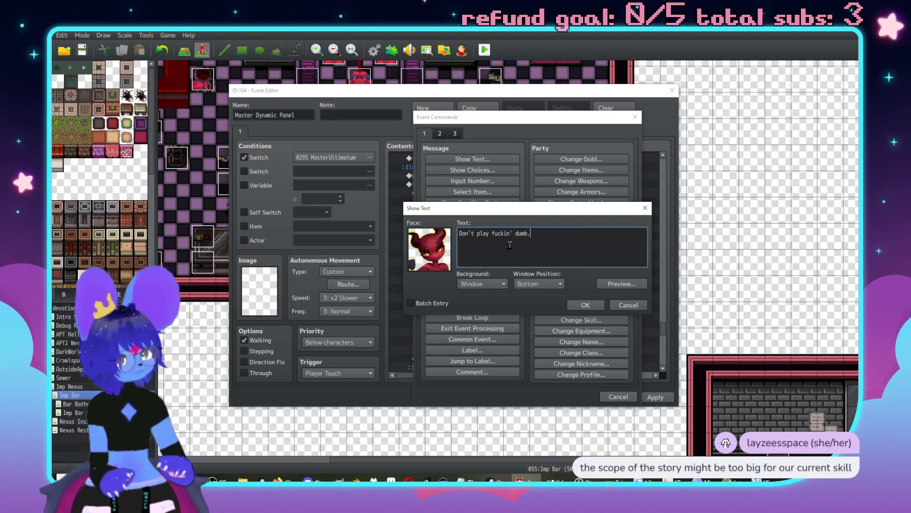
type("\\. You know we can't")
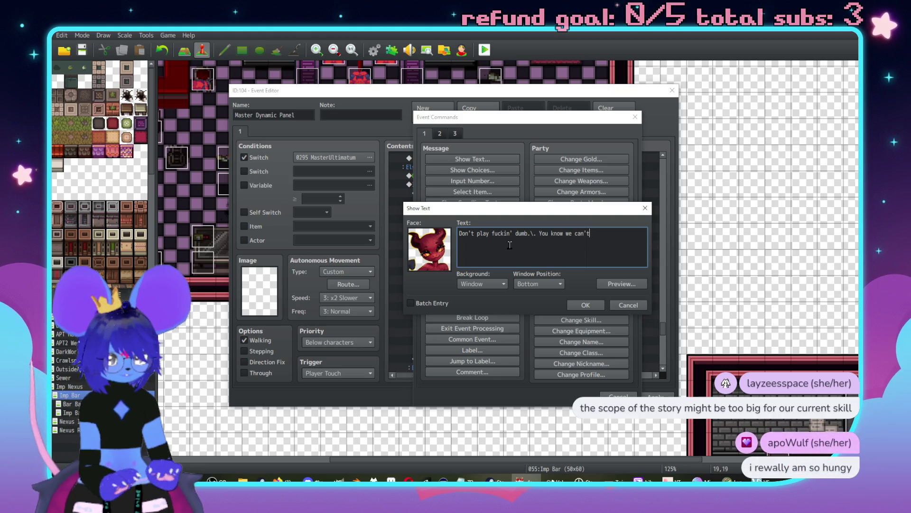
key("Return")
type("do that shit.")
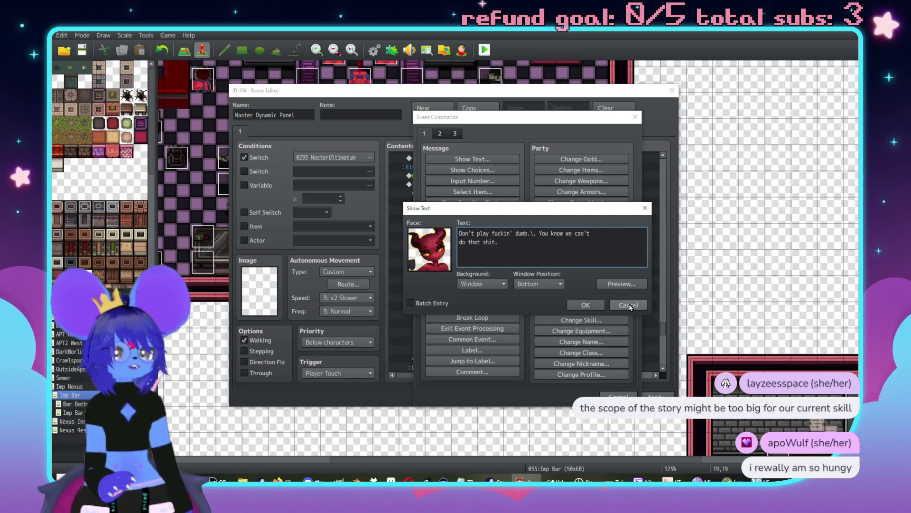
left_click(585, 306)
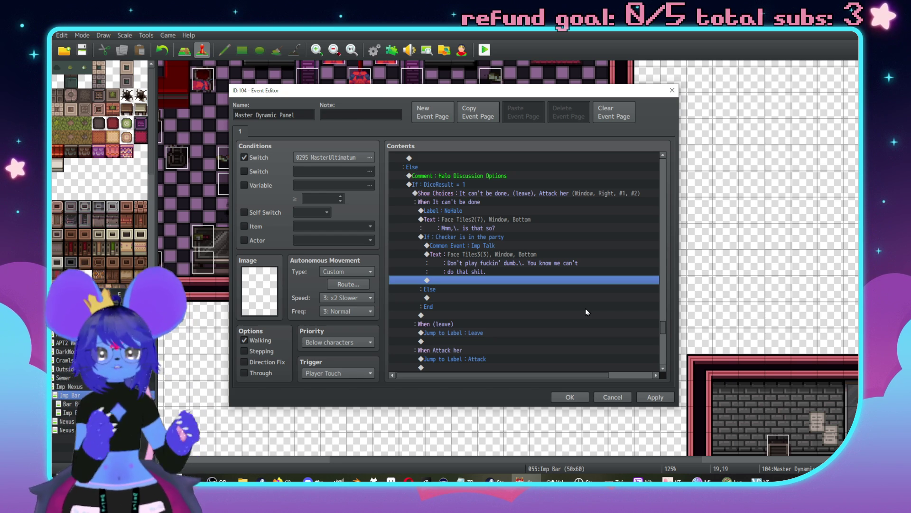
left_click(586, 396)
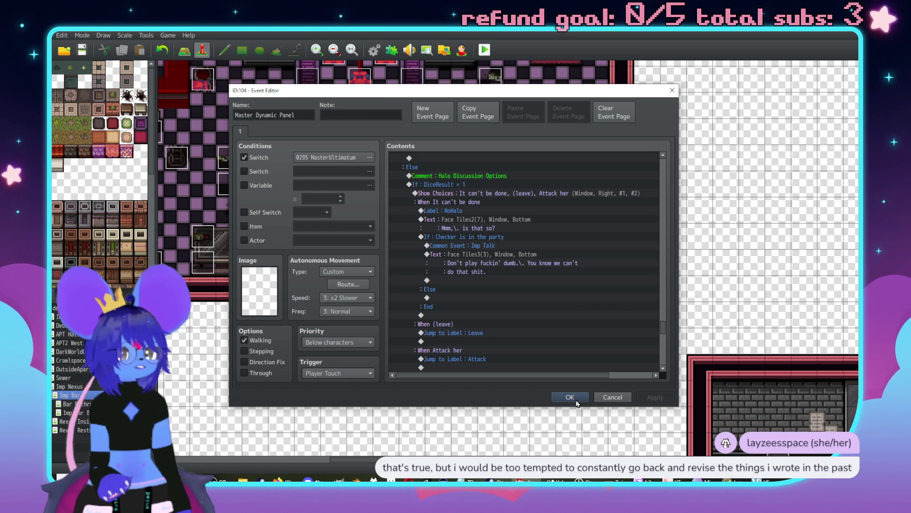
- Close the Master Dynamic Panel event and open the Library map under DarkWorld
left_click(576, 400)
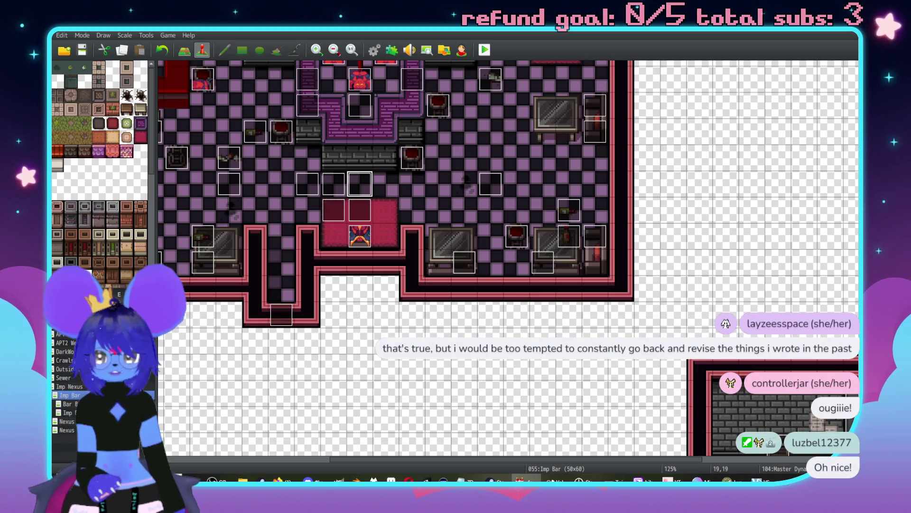
double_click(69, 351)
left_click(79, 370)
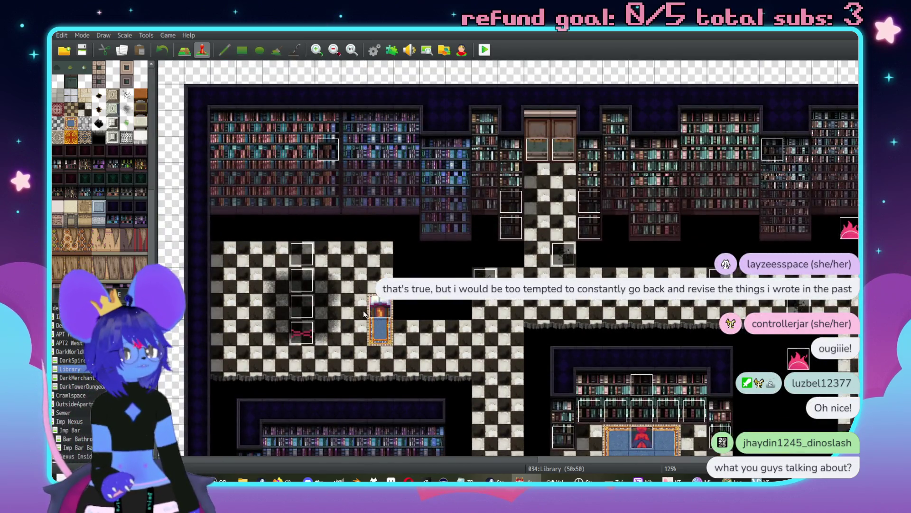
middle_click(501, 213)
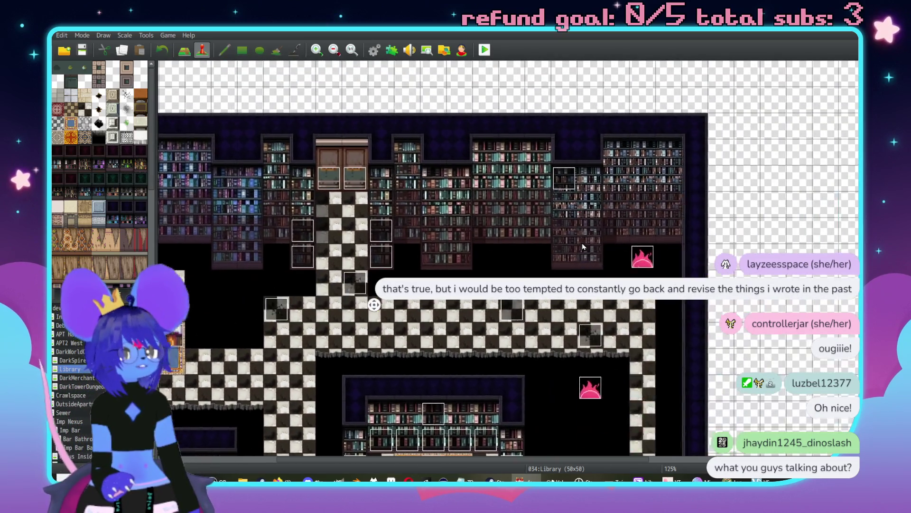
- Open event EV050 and view its $SluphSummonIdle sprite image without changing it
double_click(814, 108)
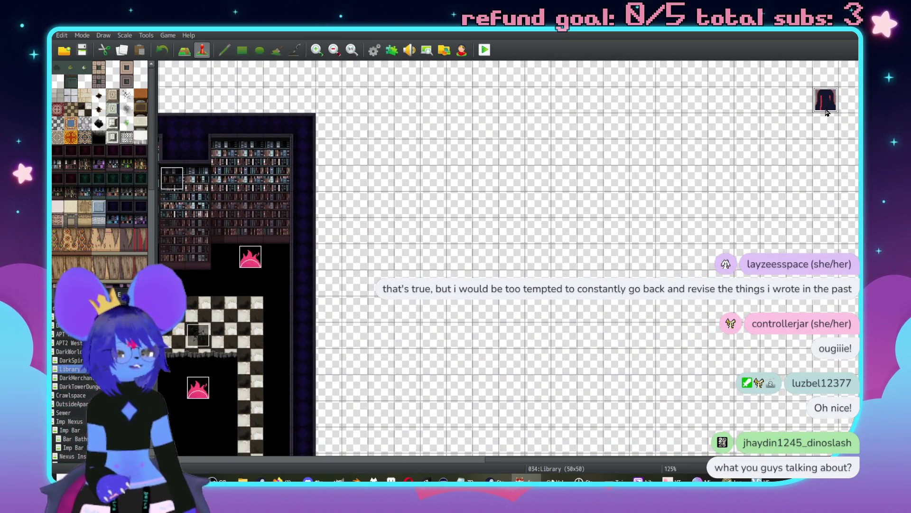
double_click(248, 298)
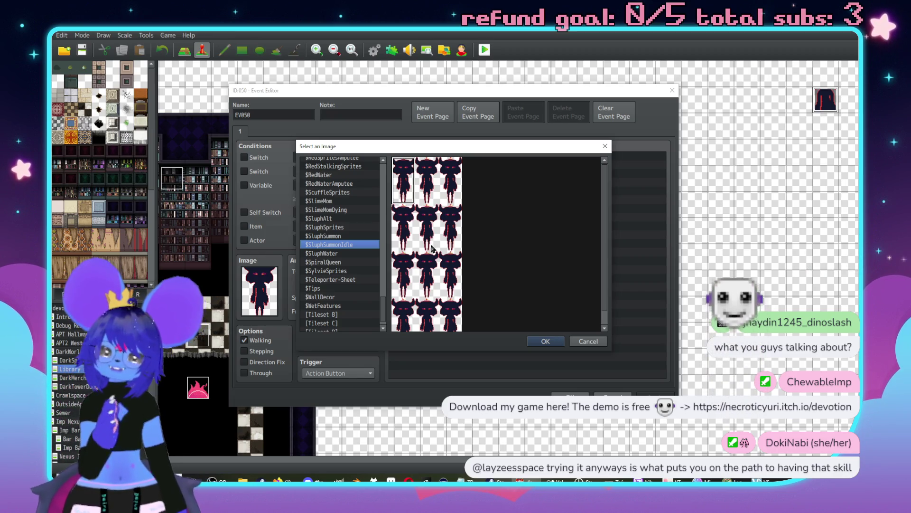
left_click(595, 343)
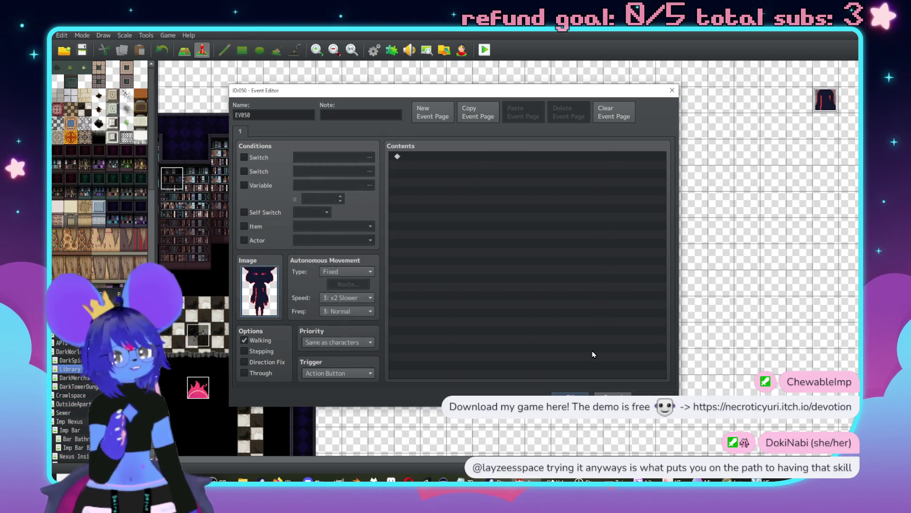
- Leave EV050 unchanged, return via DarkWorldCrossroad to the Imp Bar map, and reopen Master Dynamic Panel
key("Return")
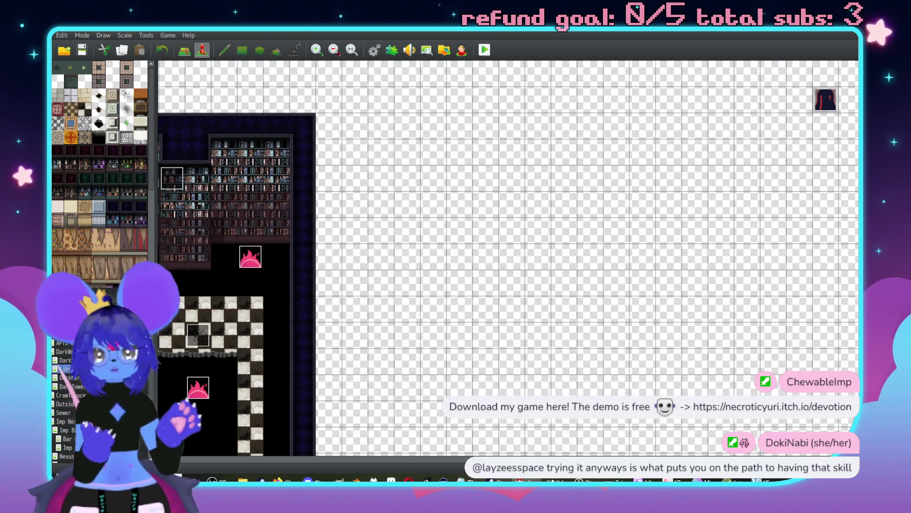
scroll(475, 361, "down", 5)
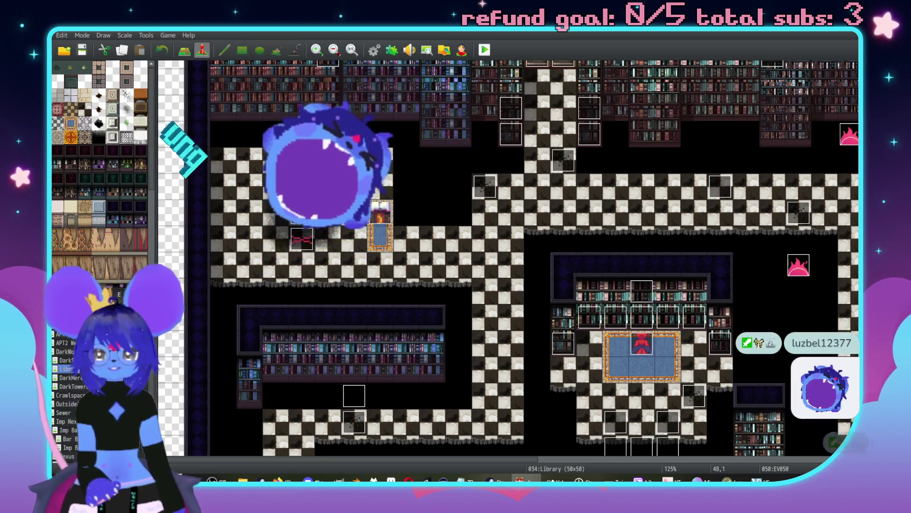
left_click(71, 351)
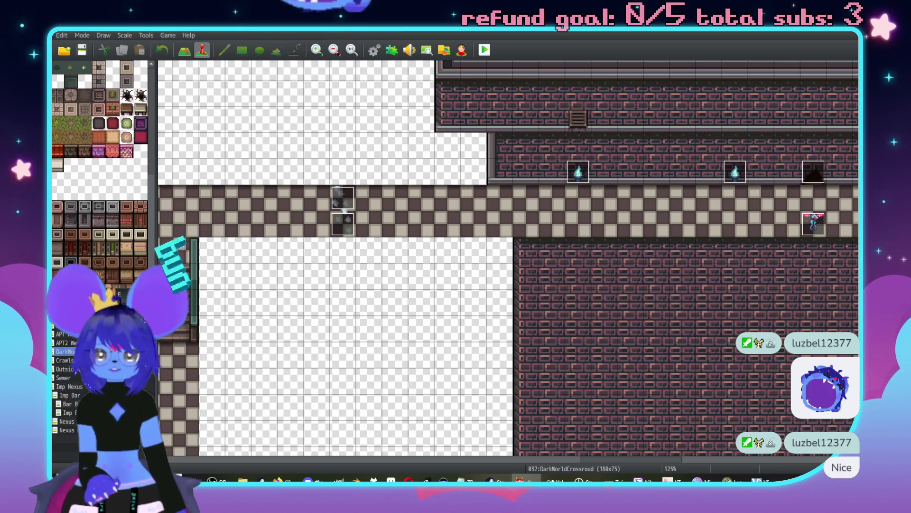
left_click(69, 395)
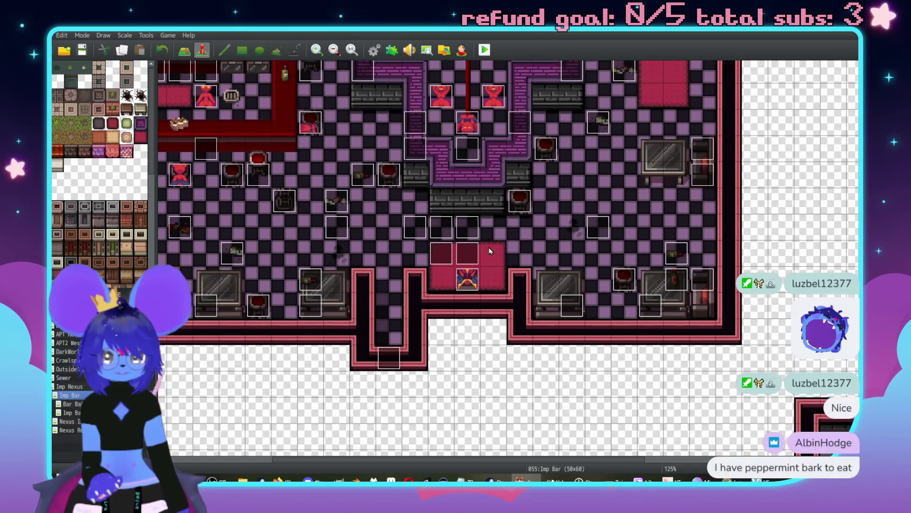
double_click(464, 230)
- Scroll down to the Halo Discussion Options branch and open the imp's play-dumb reply for editing
scroll(479, 241, "down", 3)
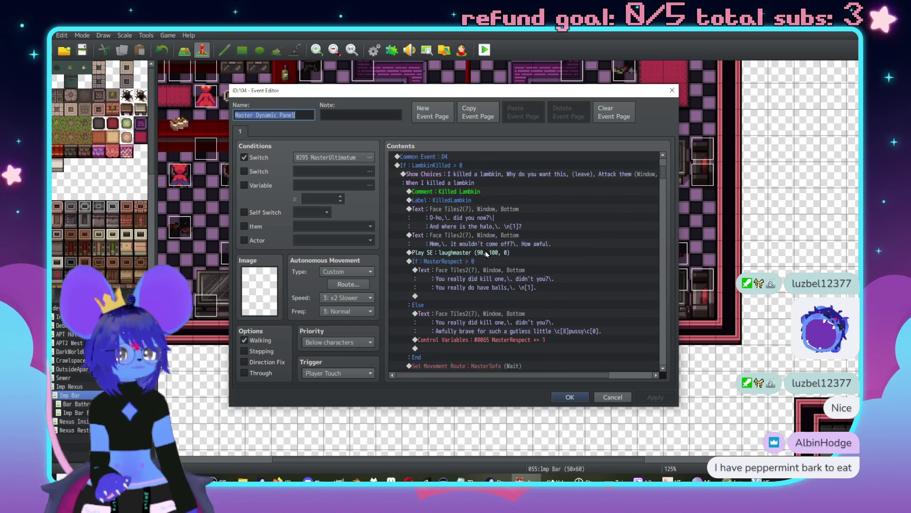
scroll(485, 254, "down", 10)
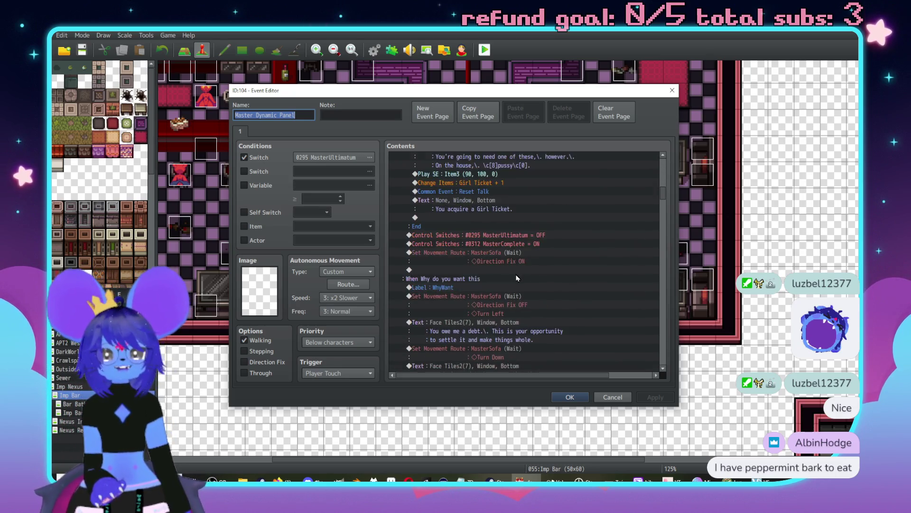
scroll(530, 274, "down", 10)
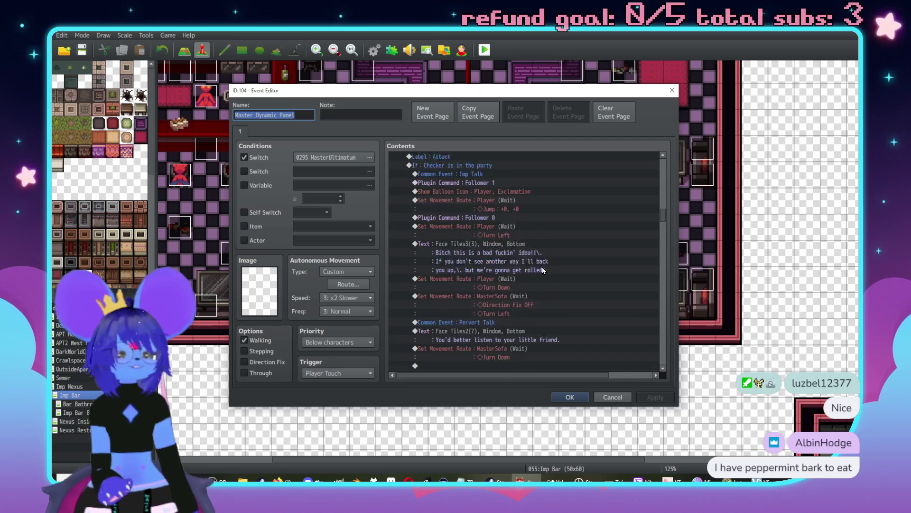
scroll(527, 279, "down", 10)
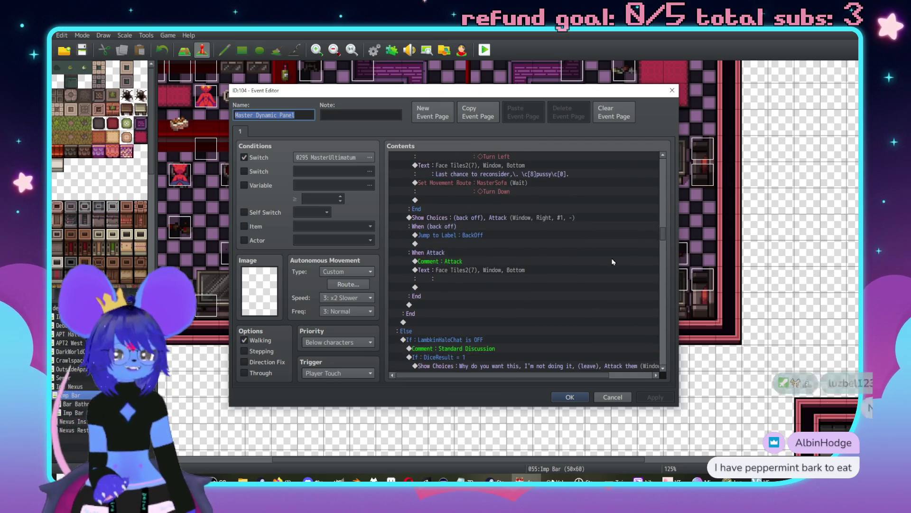
scroll(667, 234, "down", 12)
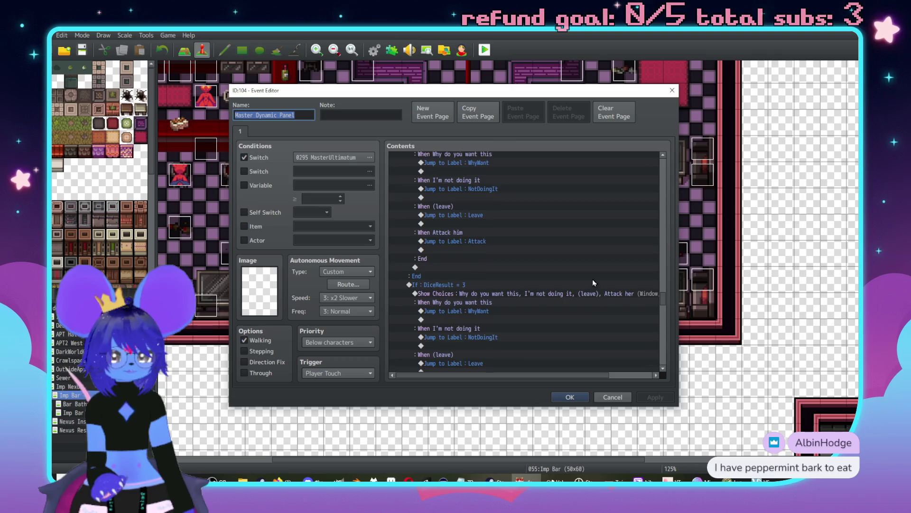
scroll(559, 301, "down", 8)
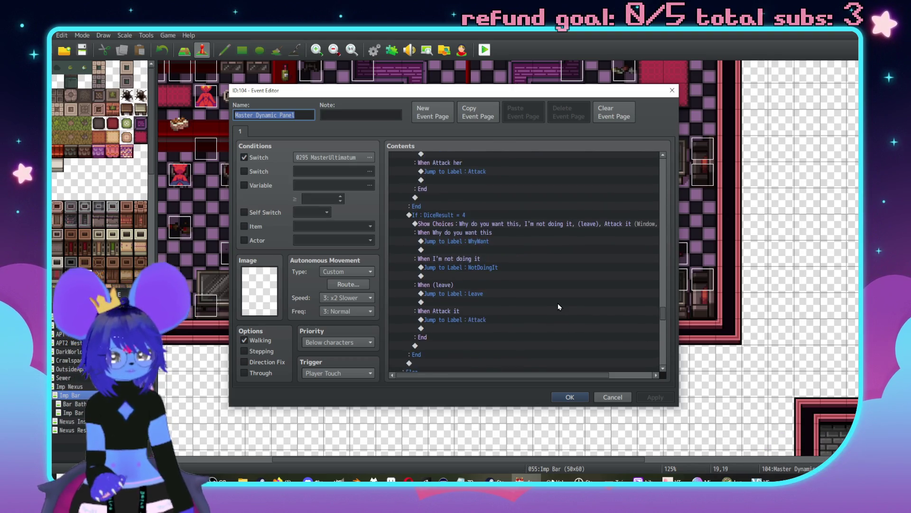
scroll(551, 294, "down", 4)
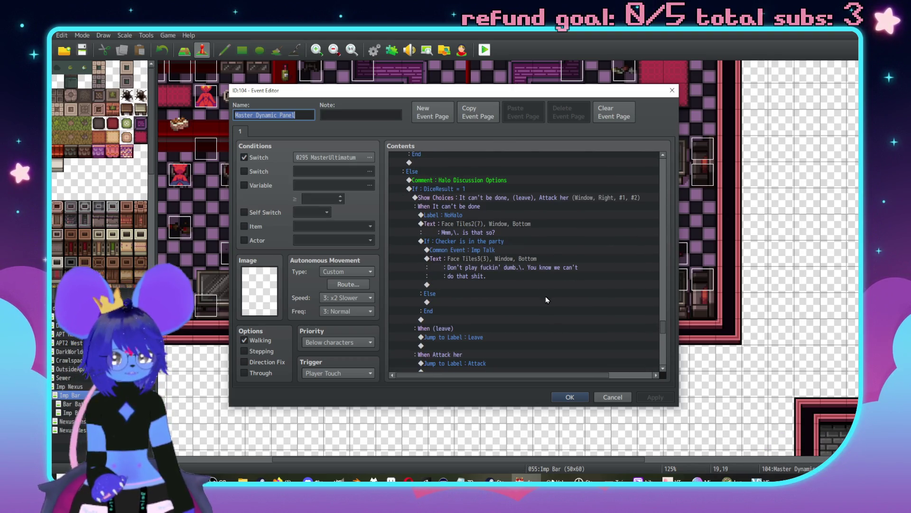
double_click(476, 275)
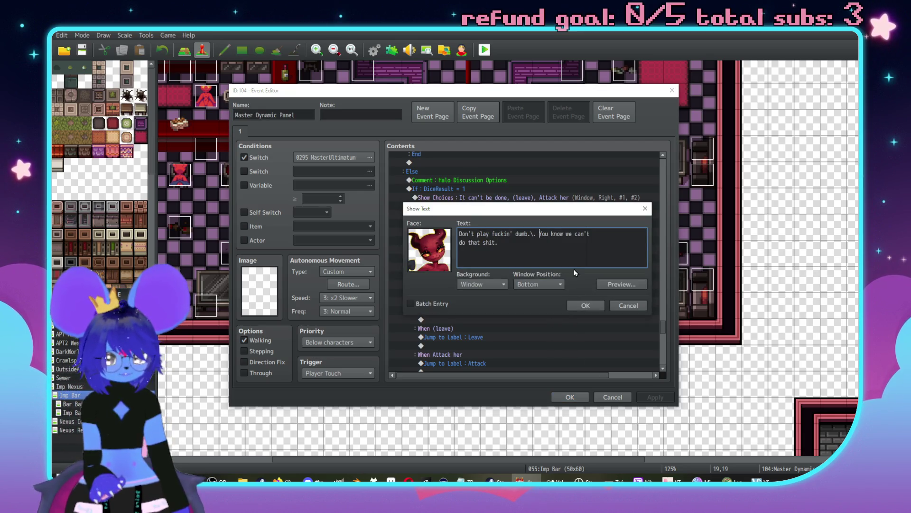
- Break the play-dumb reply before 'You know', then add a Face Tiles3 demon line, 'Halos is light!'
key("Return")
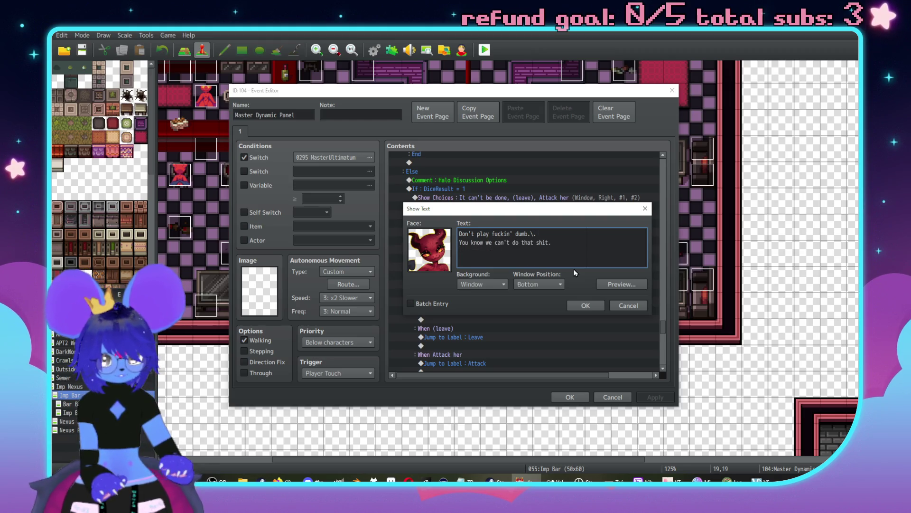
left_click(597, 307)
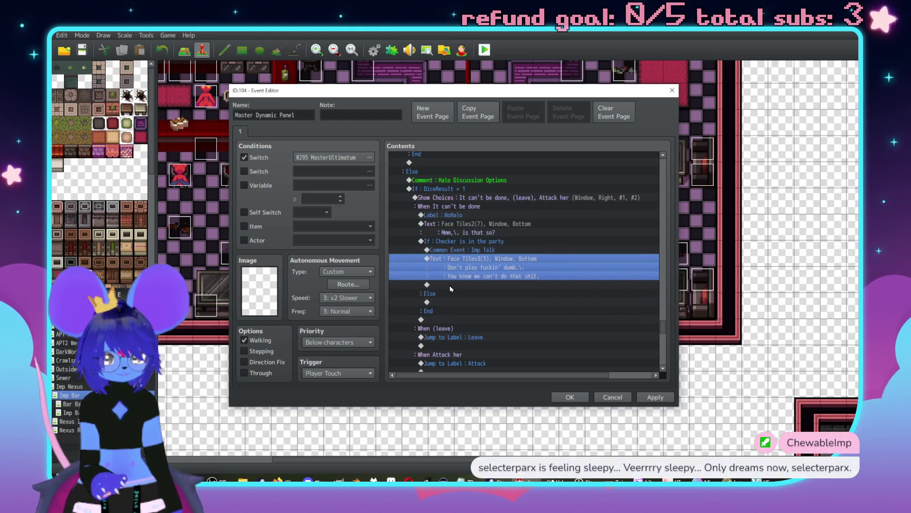
double_click(449, 285)
left_click(452, 163)
left_click(429, 250)
left_click(418, 200)
double_click(598, 191)
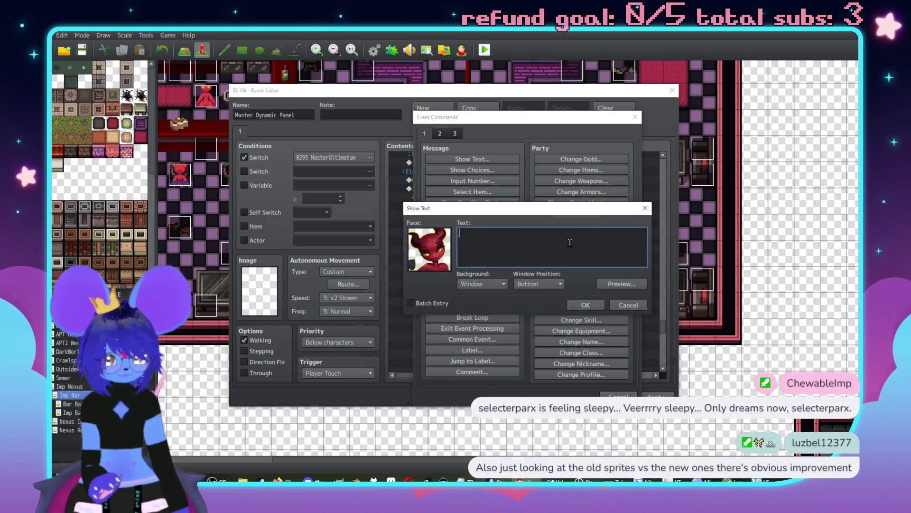
type("Halos is light!")
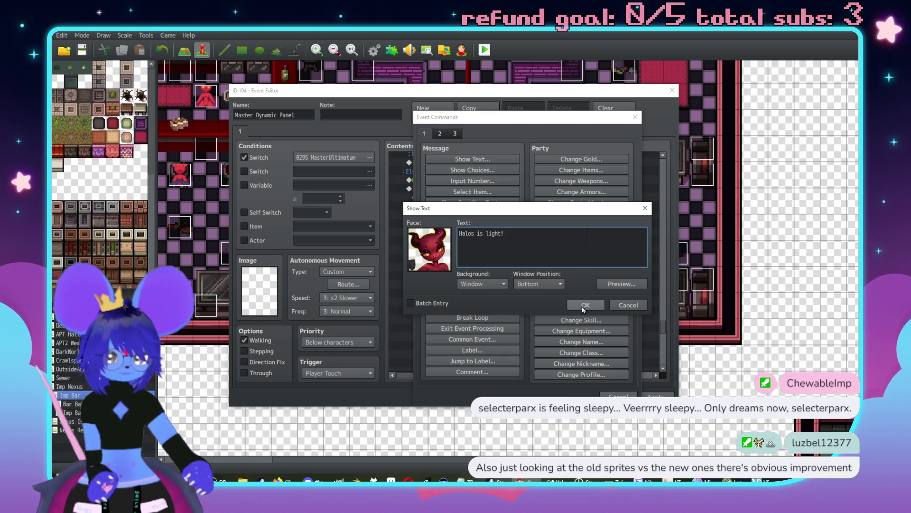
left_click(583, 307)
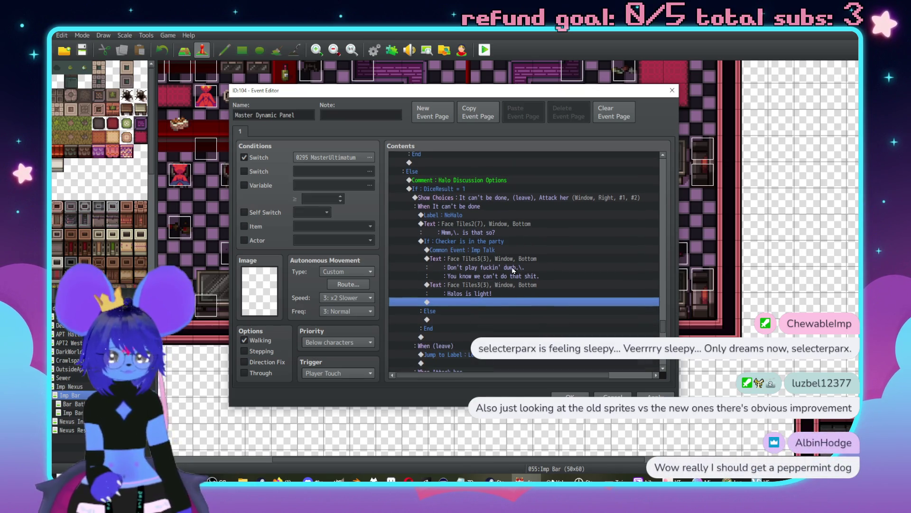
double_click(505, 305)
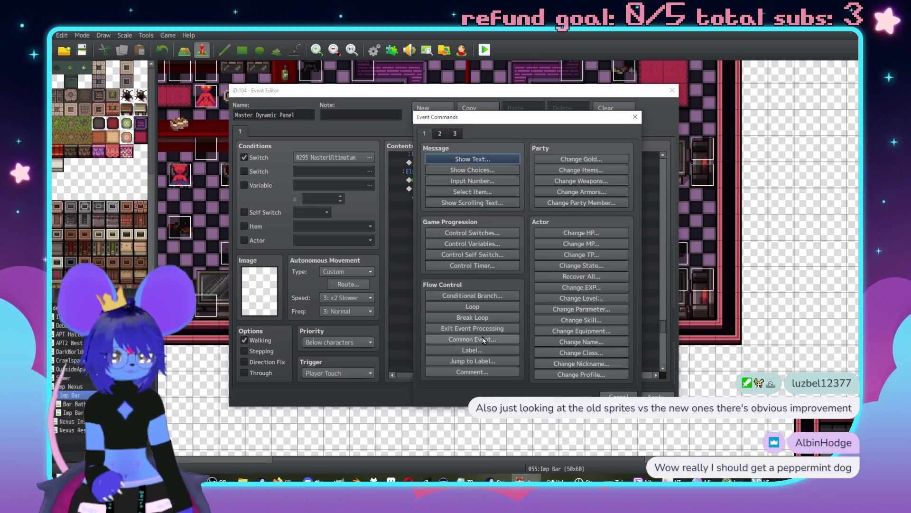
- Start a Common Event call, leaving 0001 Observe selected
left_click(494, 339)
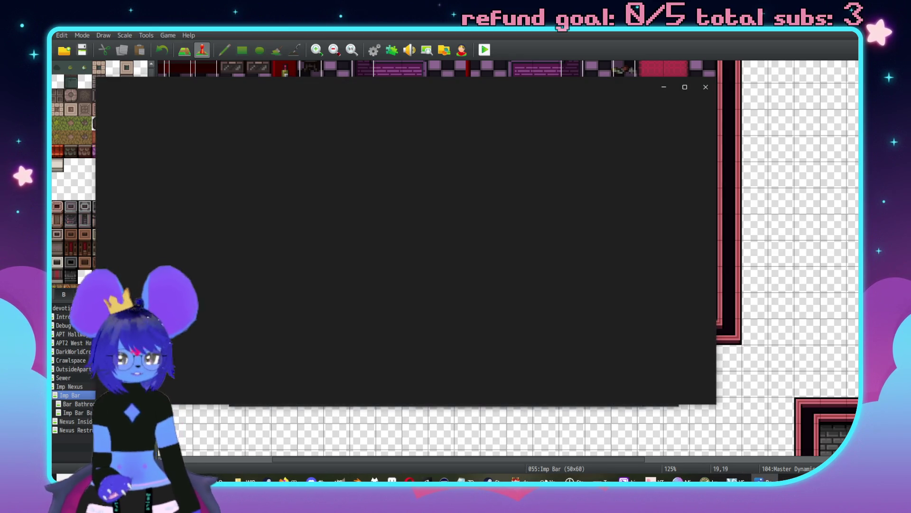
- Shrink and move the RedFront.gif viewer, then place a smaller RedWalkRemake.gif viewer beside it
left_click_drag(712, 406, 430, 399)
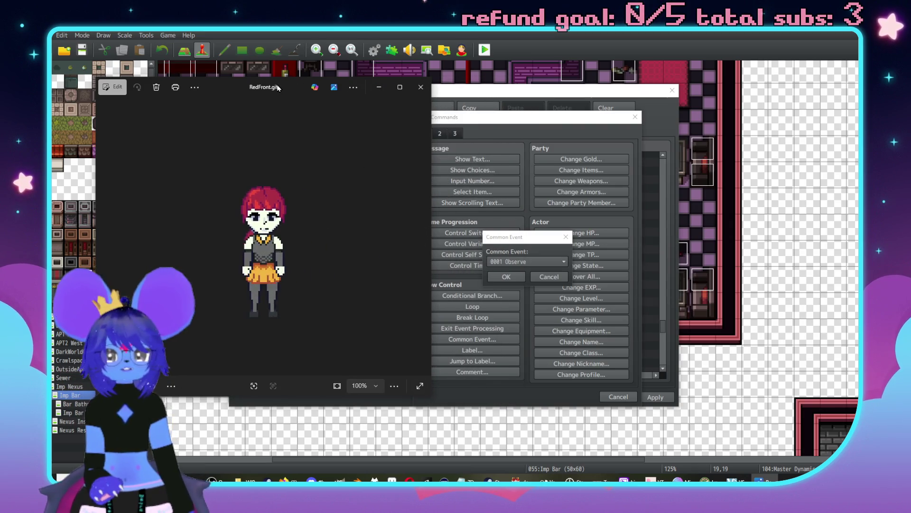
left_click_drag(278, 88, 358, 78)
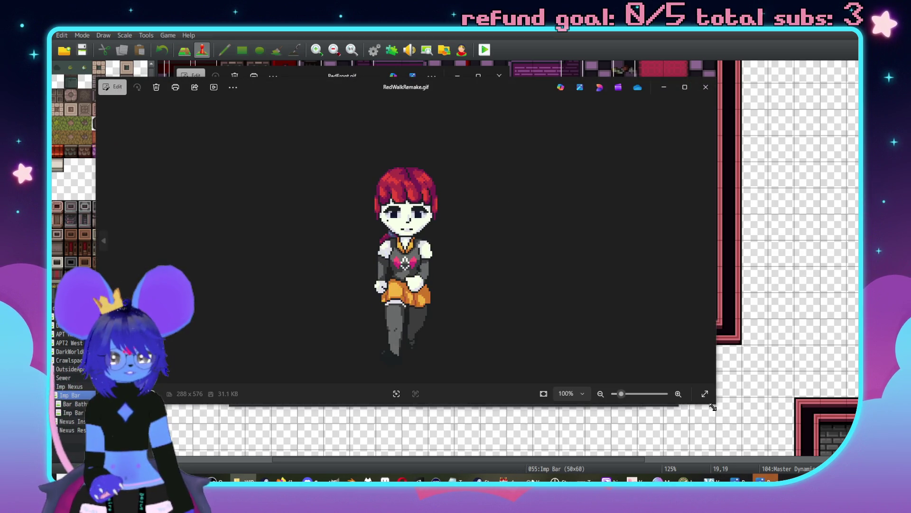
mouse_move(714, 403)
left_mouse_down()
mouse_move(541, 408)
mouse_move(375, 397)
left_mouse_up()
mouse_move(207, 91)
left_mouse_down()
mouse_move(595, 81)
mouse_move(550, 83)
left_mouse_up()
scroll(368, 239, "up", 3)
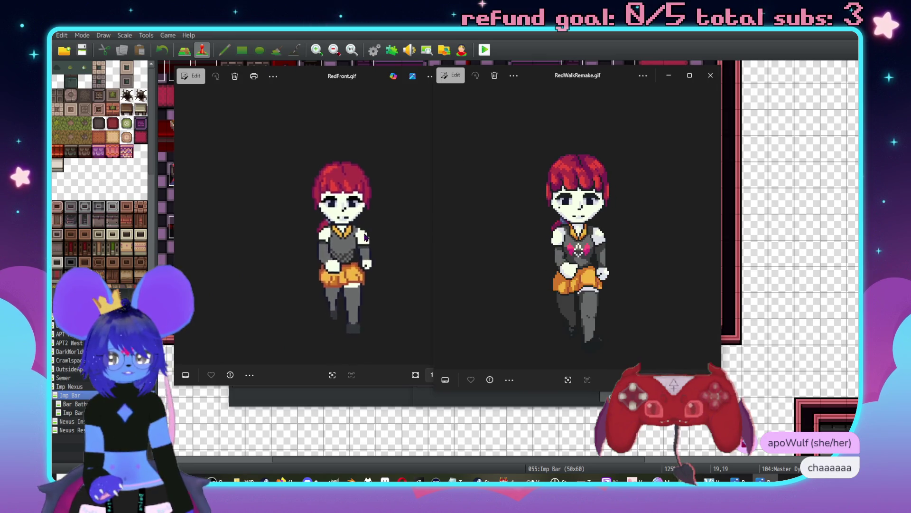
scroll(367, 239, "down", 3)
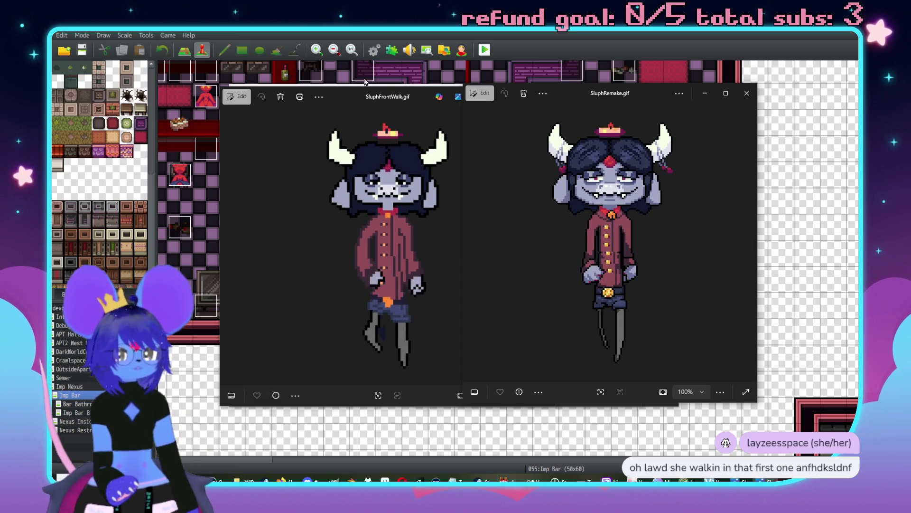
- Set the SluphFrontWalk.gif and SluphRemake.gif viewers side by side and narrow SluphRemake.gif
left_click_drag(371, 98, 255, 93)
left_click_drag(625, 100, 512, 93)
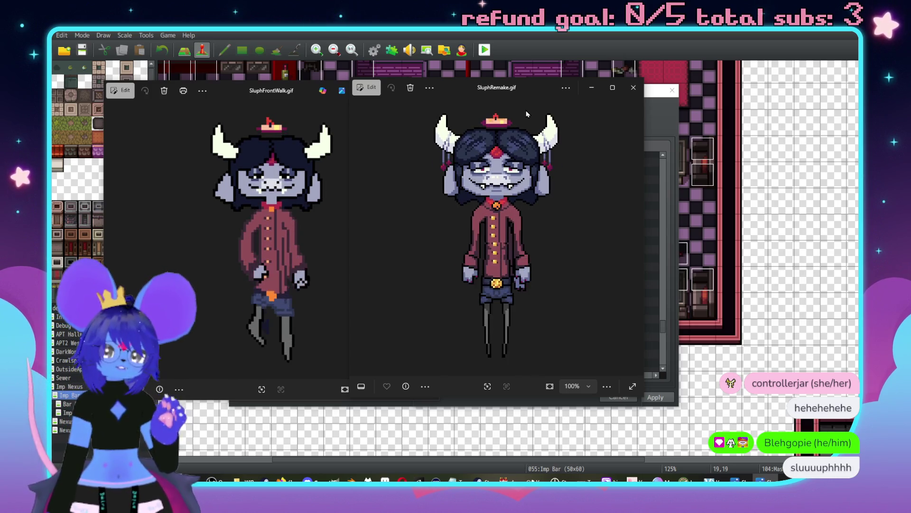
left_click_drag(644, 259, 573, 258)
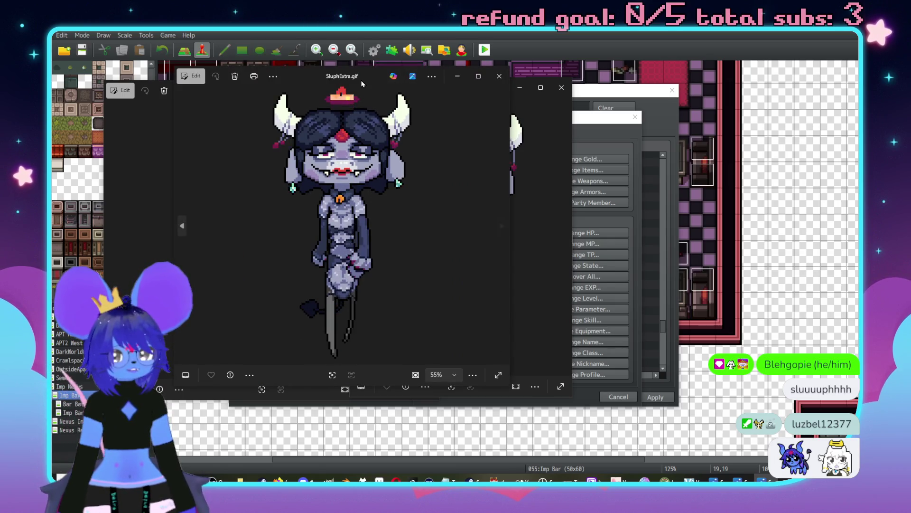
- Place SluphExtra.gif beside the other two sprite viewers and narrow it to fit
left_click_drag(361, 84, 719, 95)
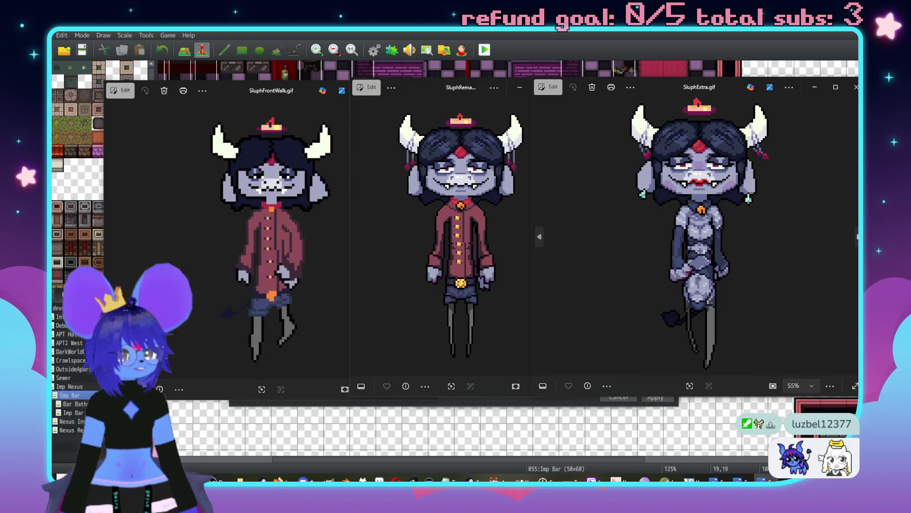
left_click_drag(858, 191, 775, 191)
left_click_drag(661, 87, 682, 92)
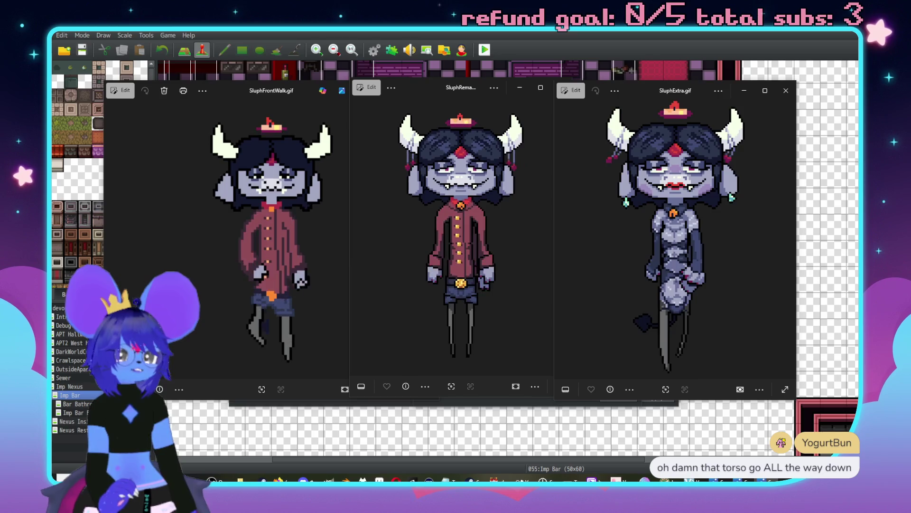
- Move aside and close the TurnkeyNeophyteSprite.gif viewer, then close SluphExtra.gif
left_click_drag(318, 81, 420, 103)
left_click(601, 99)
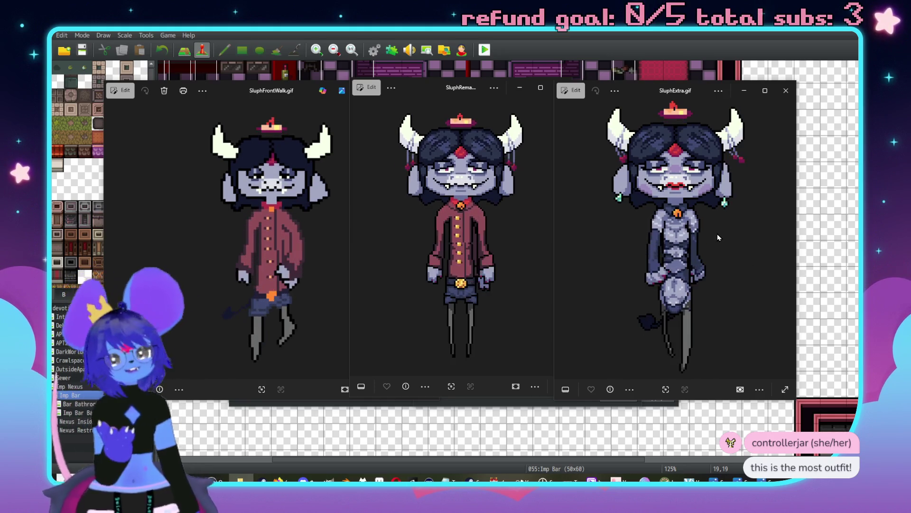
left_click(786, 90)
- Close two sprite viewers, centre SluphRemake.gif and advance to SluphRemakeFront.gif
left_click(563, 89)
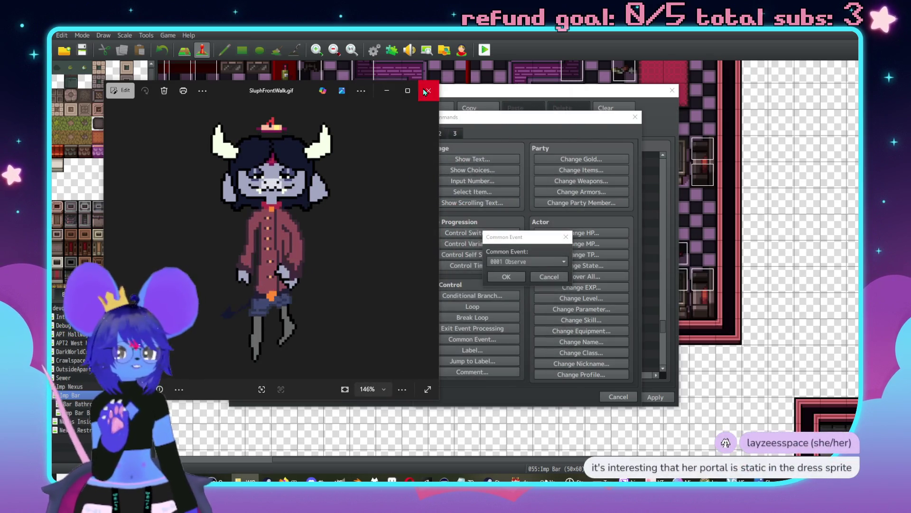
left_click(426, 90)
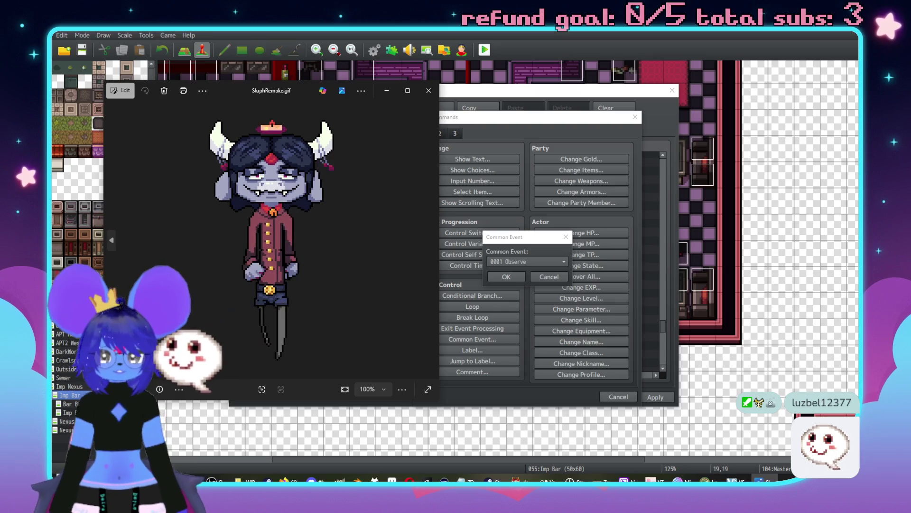
mouse_move(275, 90)
left_mouse_down()
mouse_move(400, 95)
mouse_move(461, 120)
left_mouse_up()
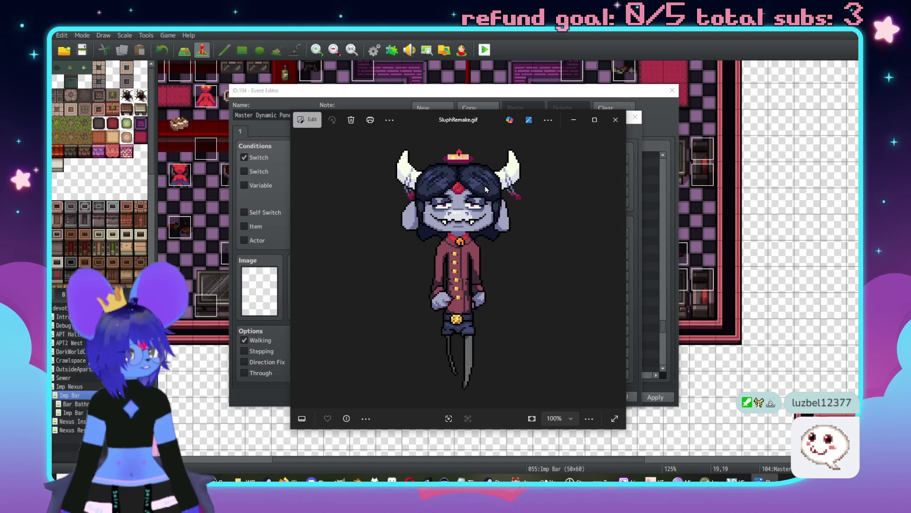
left_click(617, 269)
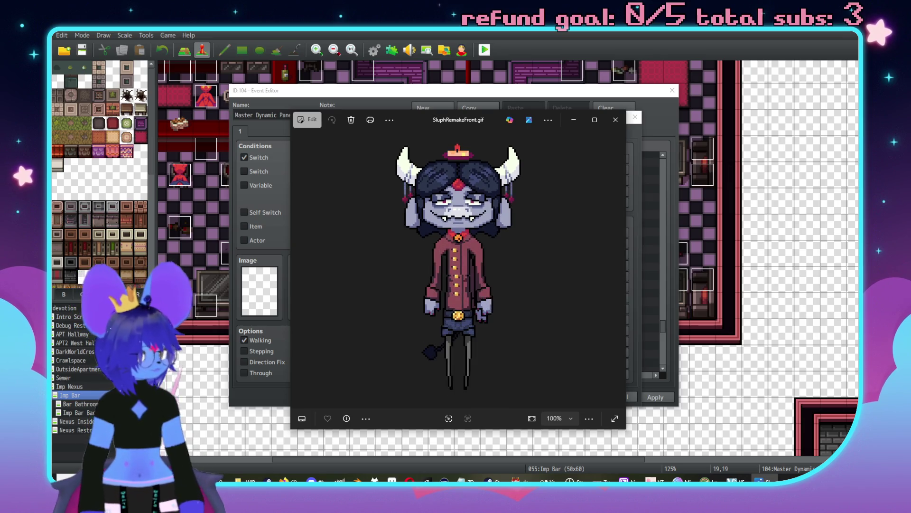
- View the remaining images, including nessaface.png, closing each viewer to return to the event editor
left_click(612, 126)
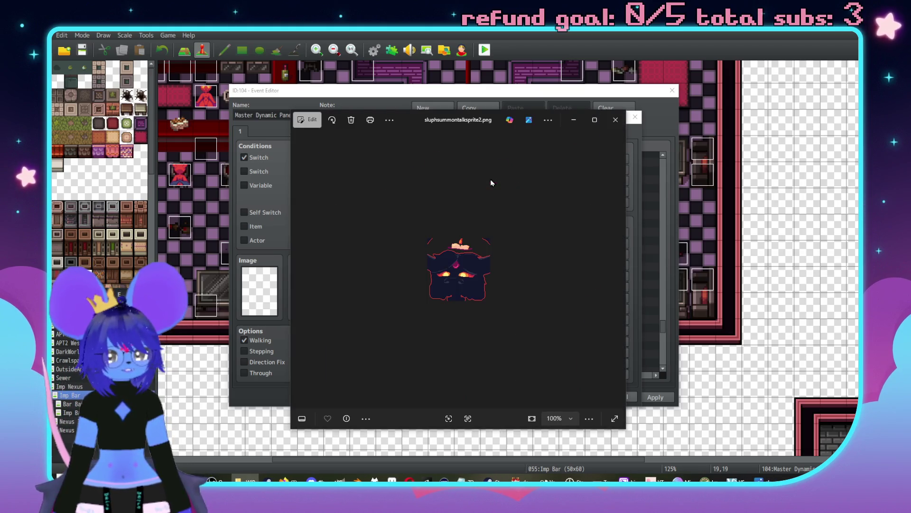
left_click_drag(514, 127, 555, 128)
scroll(550, 221, "up", 3)
scroll(618, 270, "down", 5)
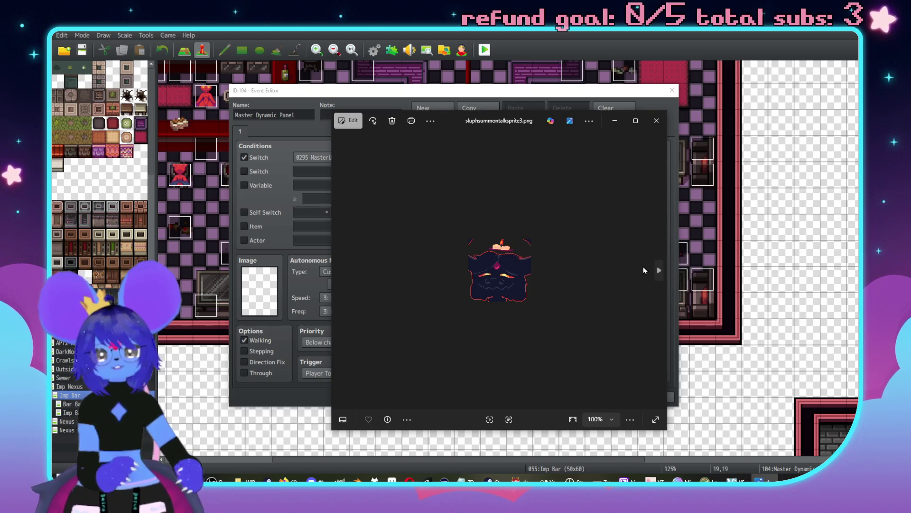
left_click(656, 120)
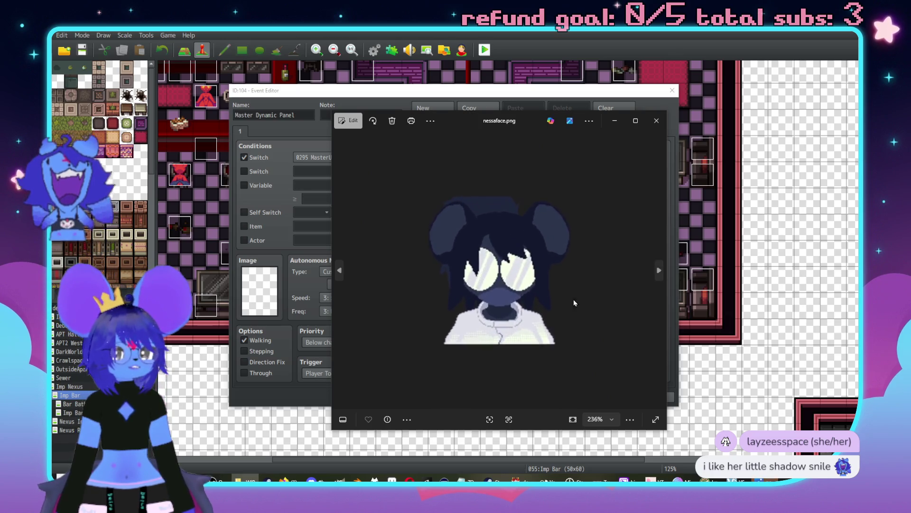
scroll(564, 291, "up", 1)
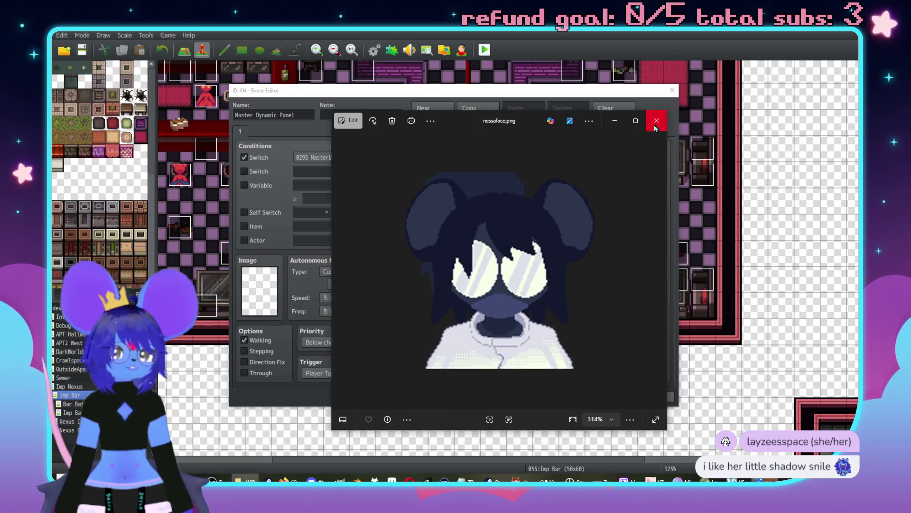
left_click(655, 126)
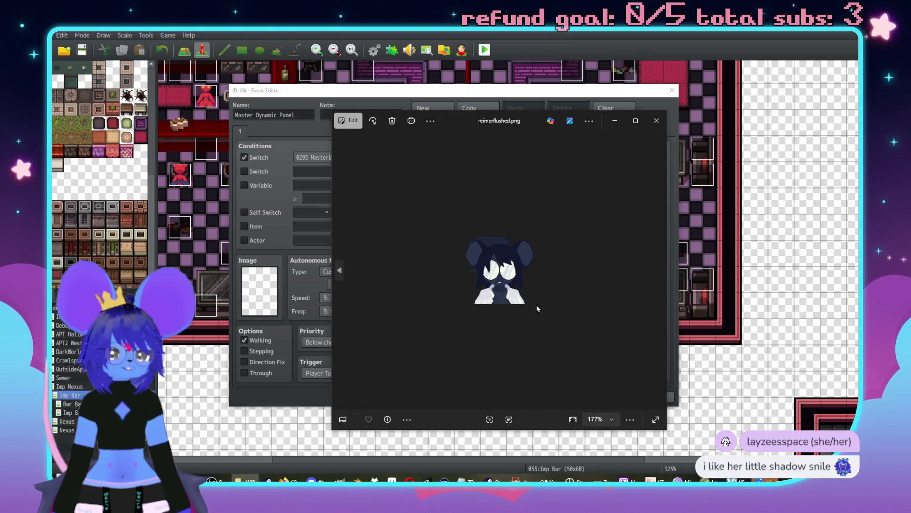
scroll(565, 305, "up", 4)
scroll(579, 305, "down", 1)
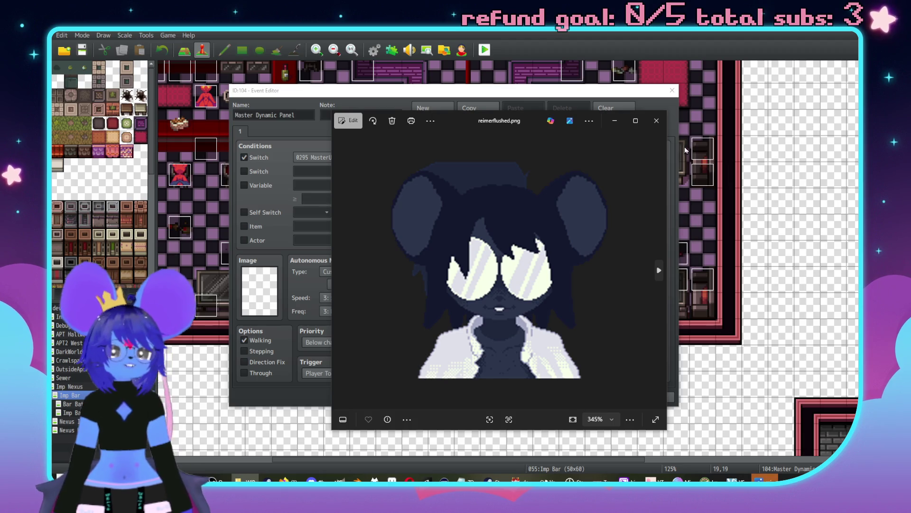
left_click(656, 121)
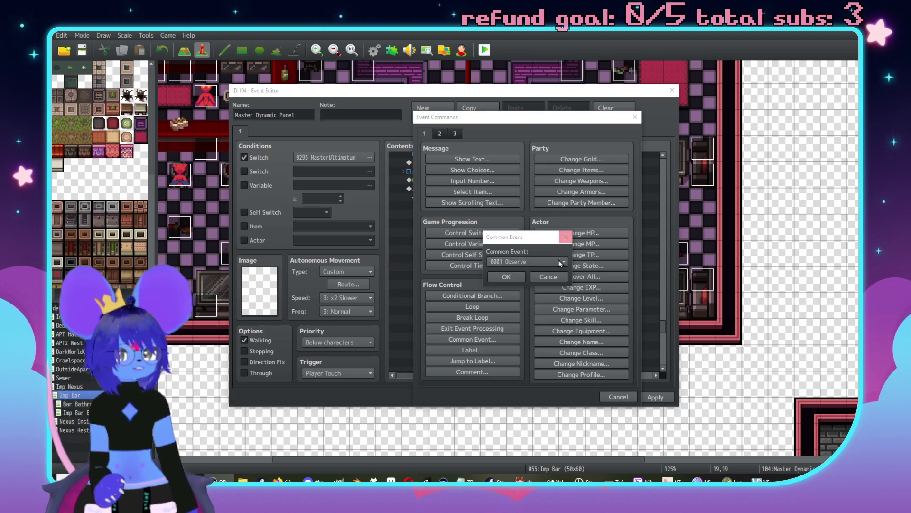
- Pick 0062 Pervert Talk in the Common Event dialog and insert it after 'Halos is light!'
left_click(546, 261)
scroll(547, 280, "down", 12)
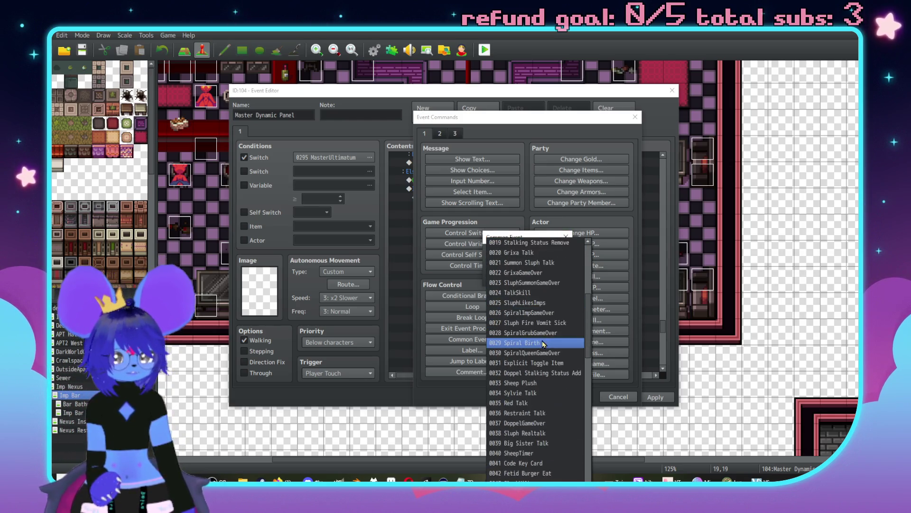
scroll(535, 342, "down", 5)
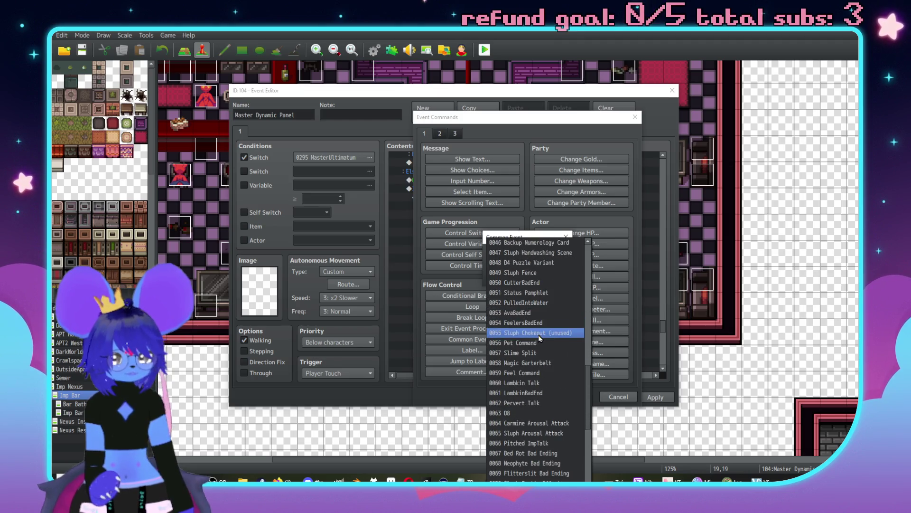
left_click(532, 354)
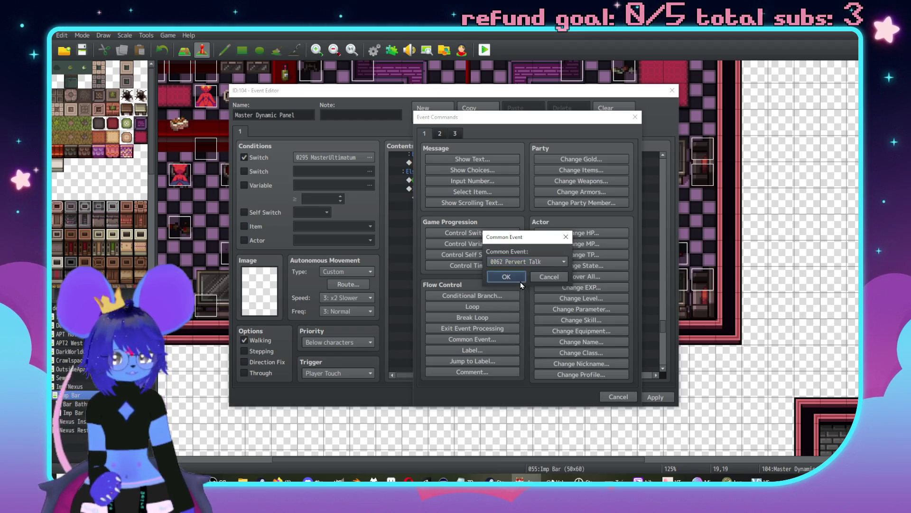
left_click(520, 281)
scroll(591, 290, "up", 2)
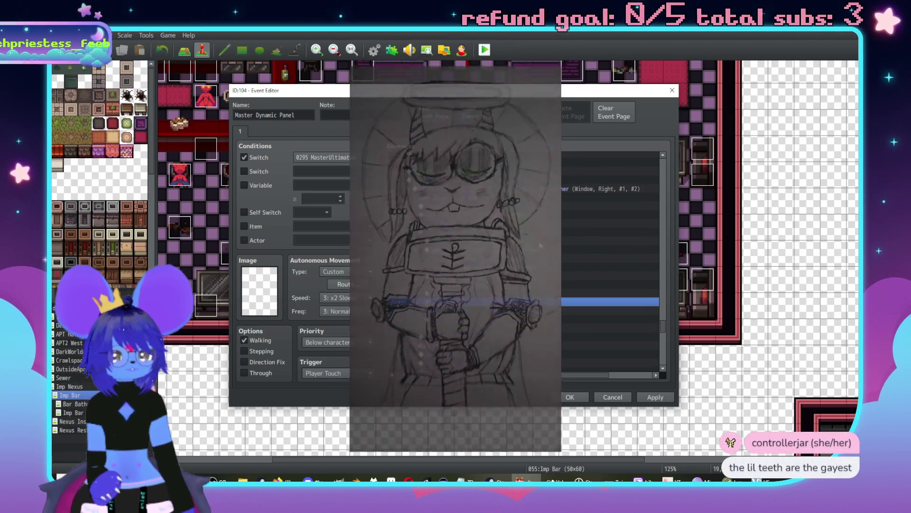
scroll(498, 279, "down", 1)
scroll(496, 277, "down", 2)
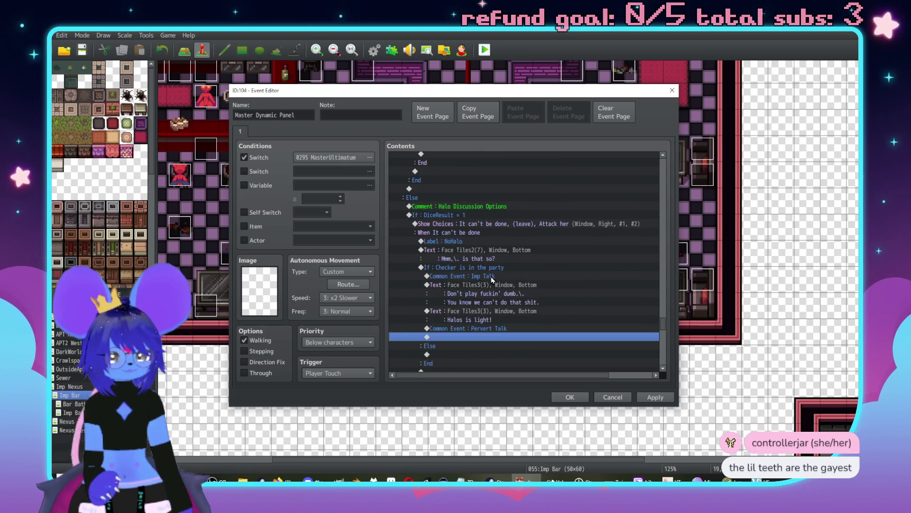
- Add a Show Balloon Icon command showing a Music Note balloon over Master Dynamic Panel
double_click(486, 338)
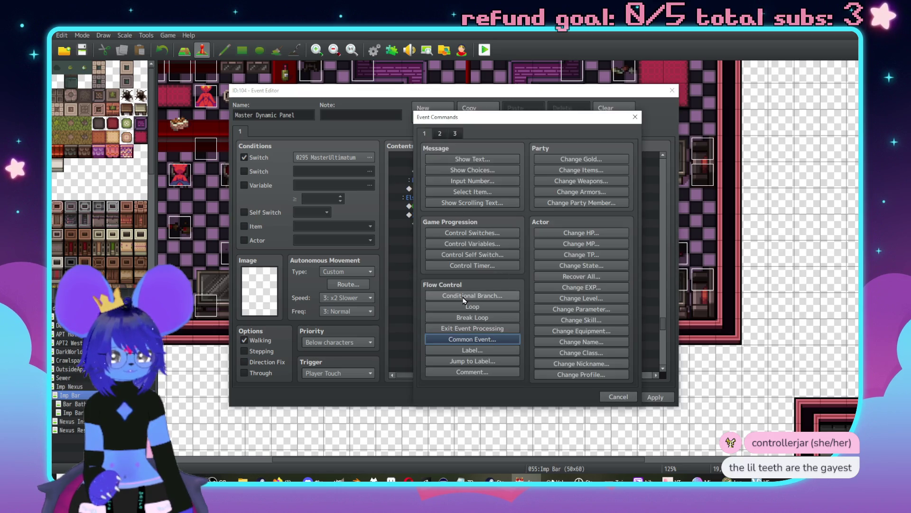
left_click(439, 132)
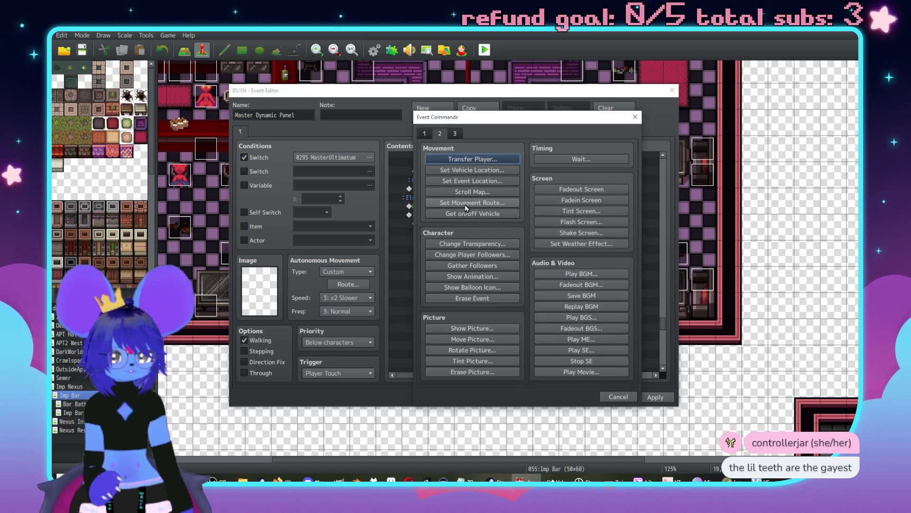
left_click(472, 287)
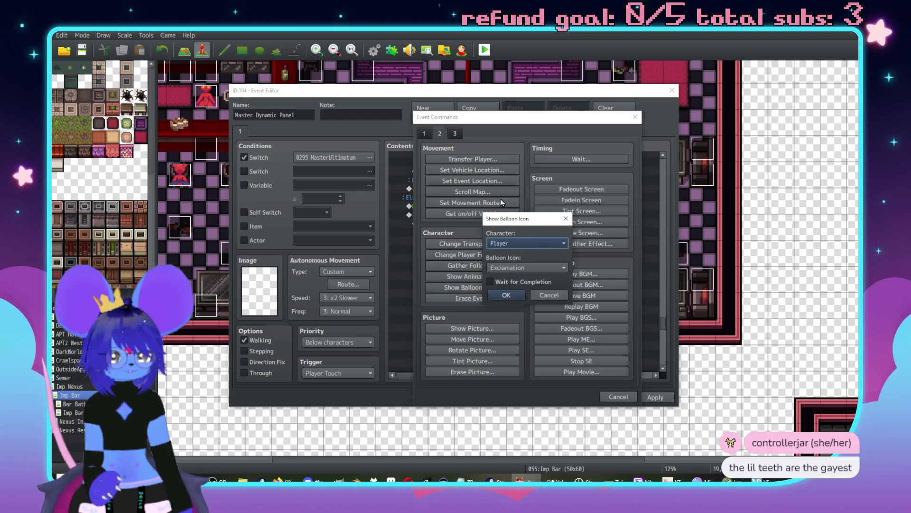
left_click(528, 245)
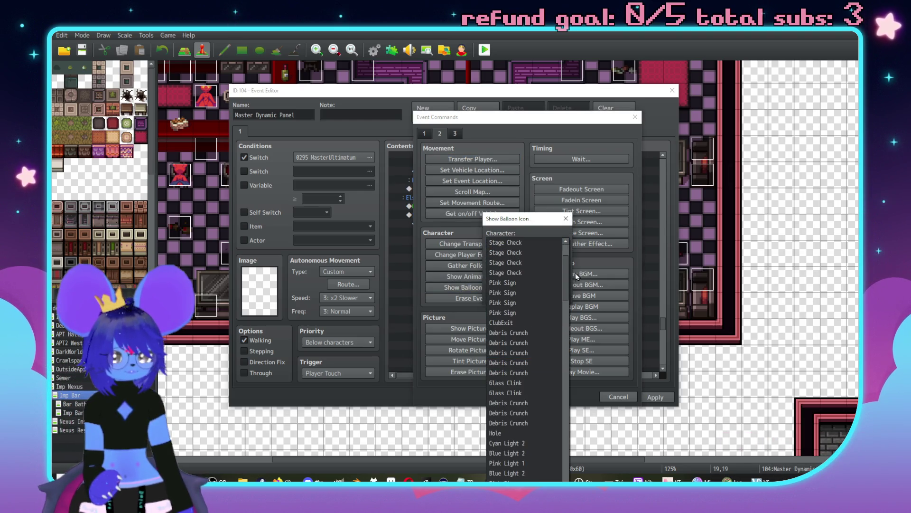
scroll(566, 277, "down", 5)
key("Escape")
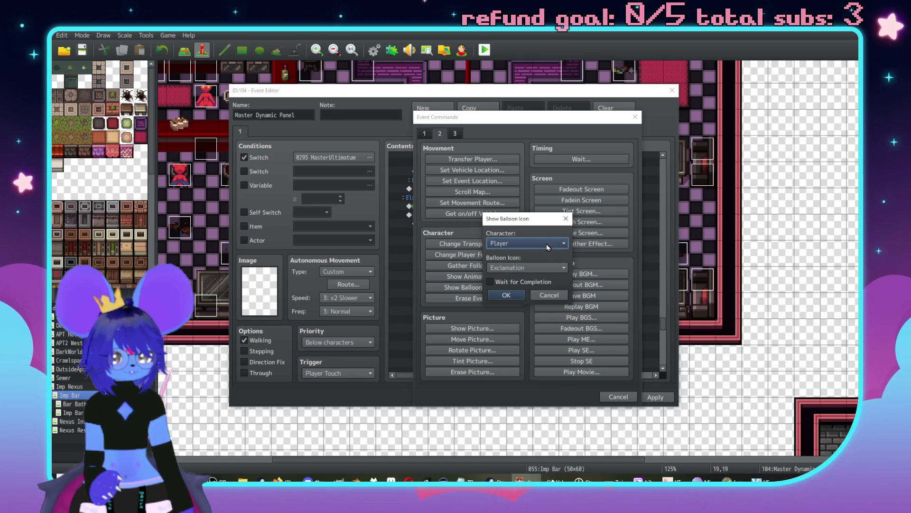
left_click(527, 243)
scroll(530, 432, "up", 2)
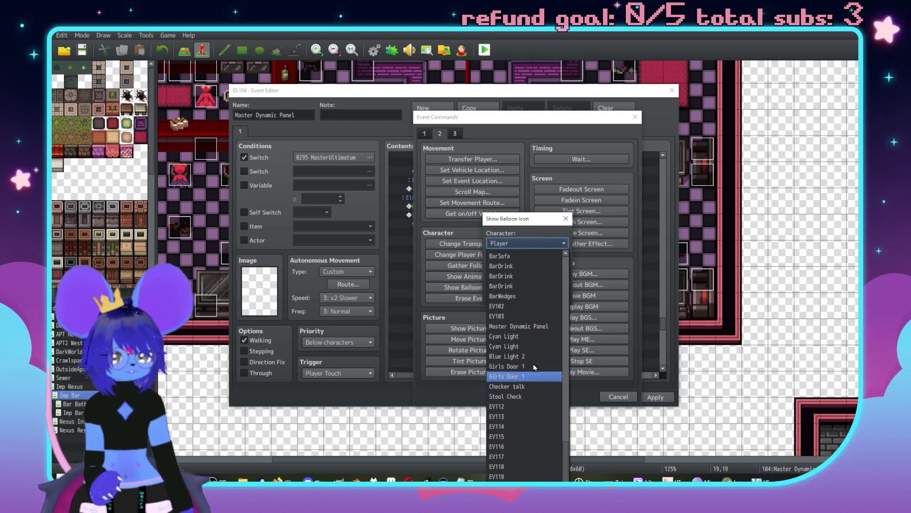
left_click(530, 326)
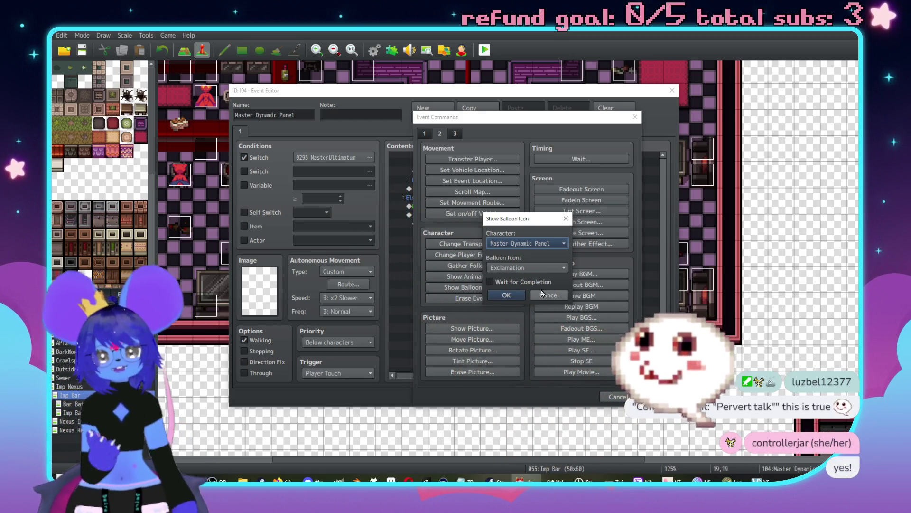
left_click(519, 267)
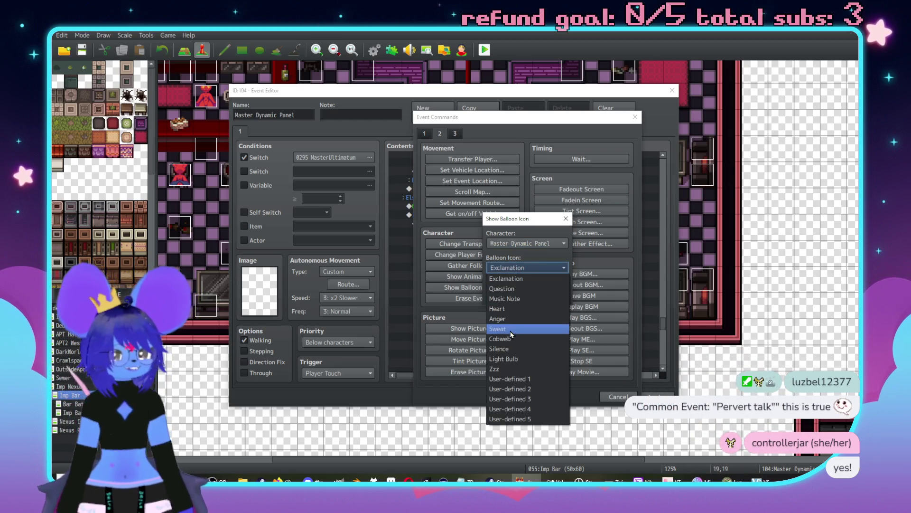
left_click(513, 298)
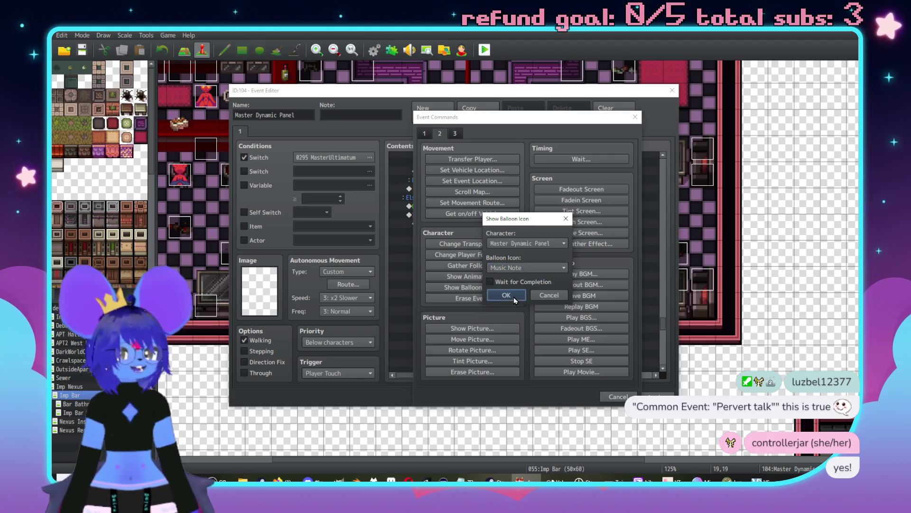
left_click(513, 297)
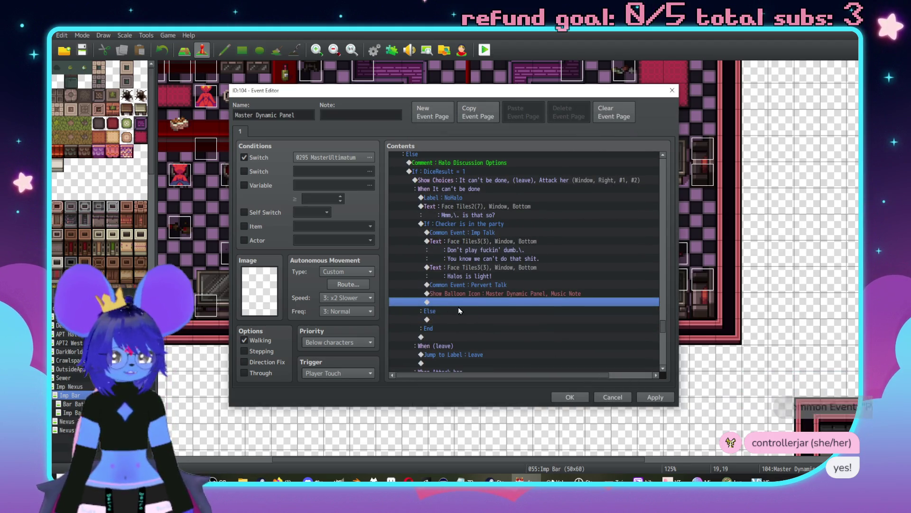
- Insert a 'Follower 1' plugin command into the Checker branch
scroll(460, 309, "up", 2)
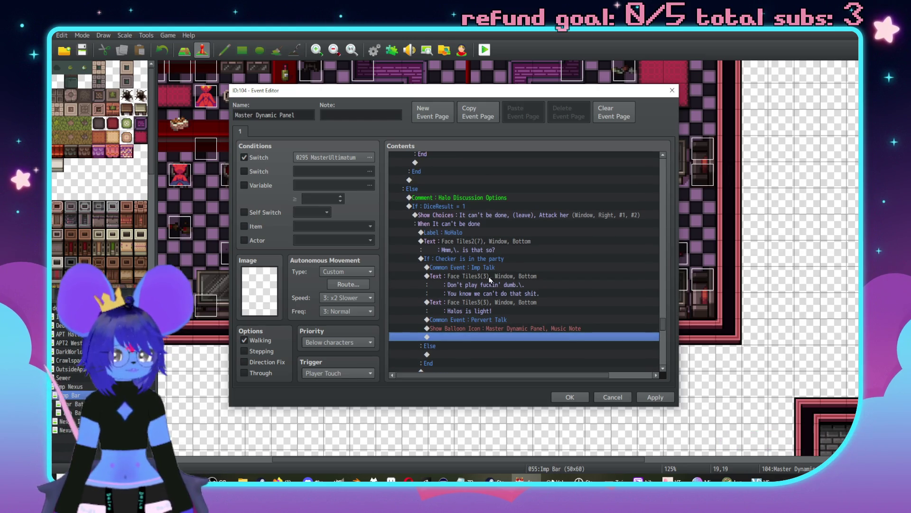
left_click(487, 280)
key("Insert")
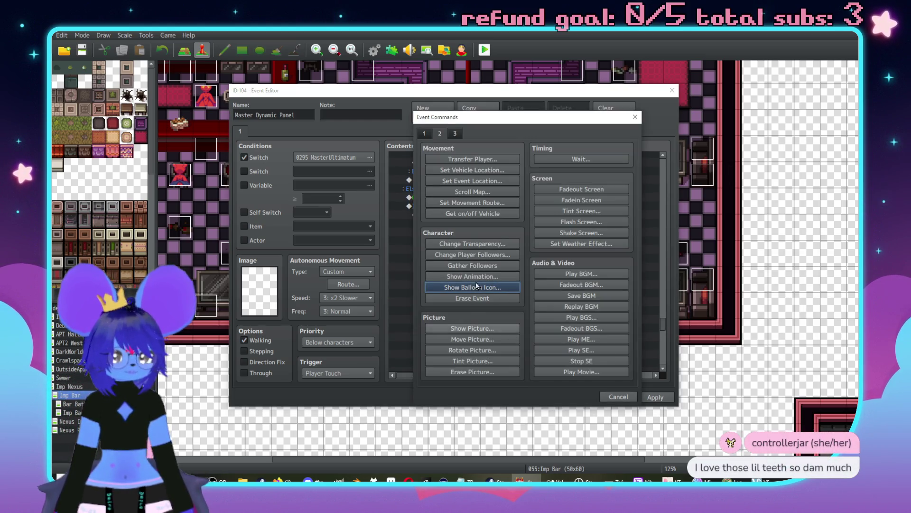
left_click(456, 134)
left_click(597, 375)
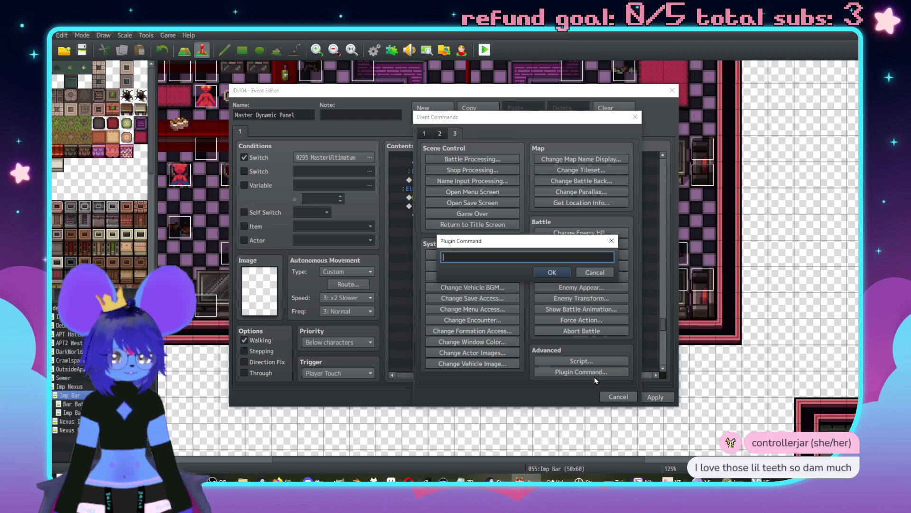
type("Follower 1")
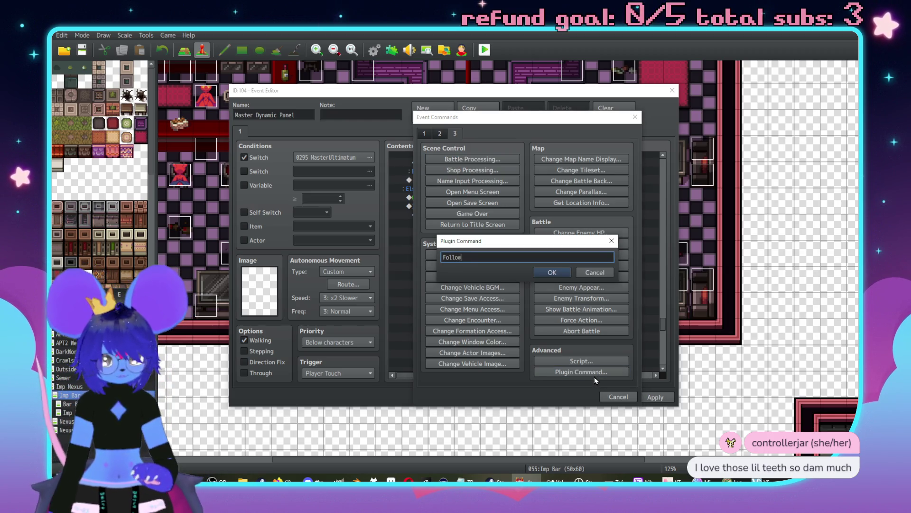
left_click(547, 270)
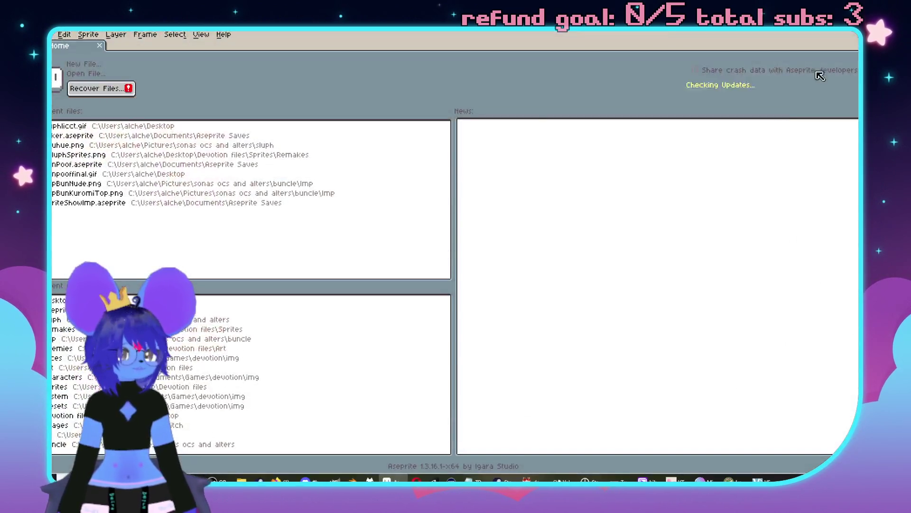
- Move the Aseprite window out of the way toward the right edge of the screen
left_click_drag(494, 58, 910, 47)
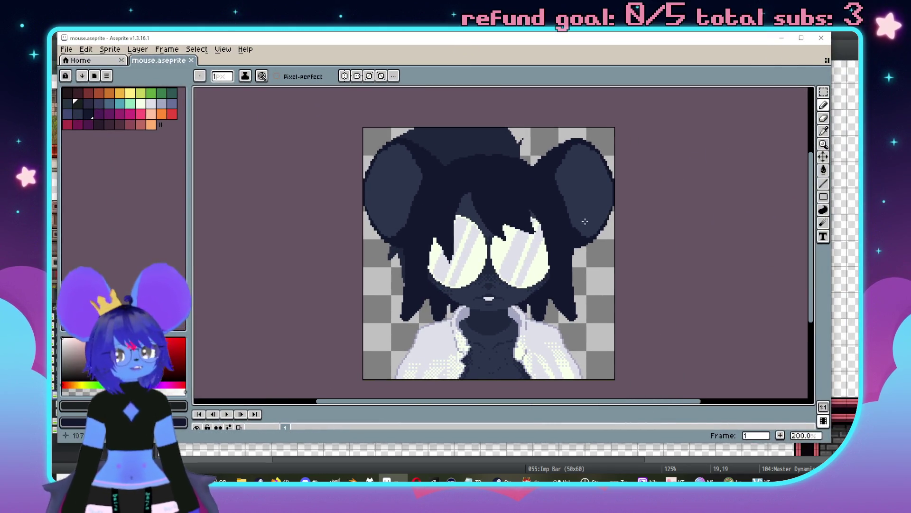
- Maximize Aseprite, enlarge the layer list, and compare the Ears Lowered and raised Ears layers
double_click(807, 46)
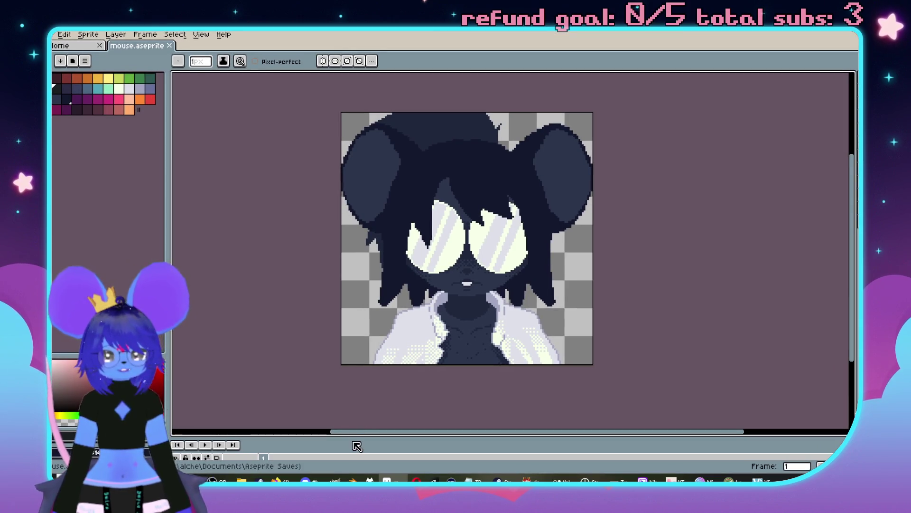
mouse_move(348, 437)
left_mouse_down()
mouse_move(347, 368)
mouse_move(346, 379)
left_mouse_up()
scroll(281, 446, "down", 5)
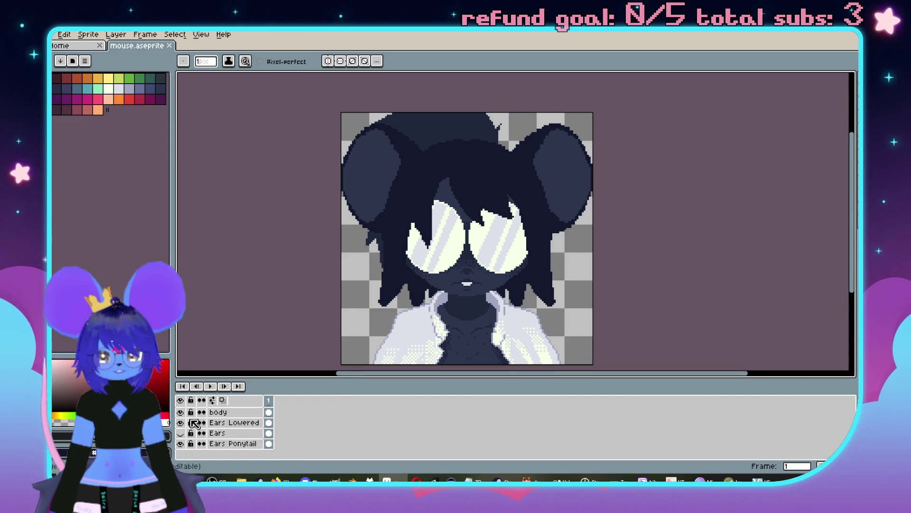
left_click(180, 422)
left_click(181, 423)
left_click(180, 422)
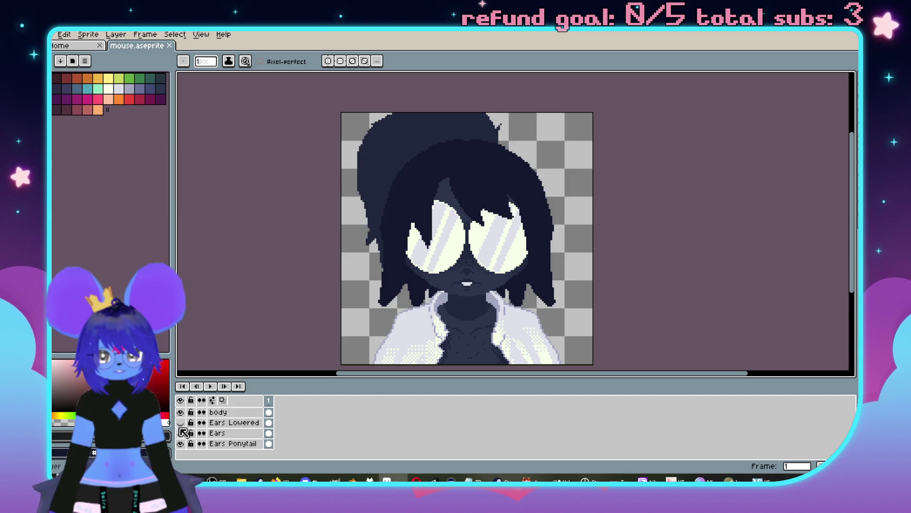
left_click(180, 422)
left_click(180, 422)
left_click(181, 433)
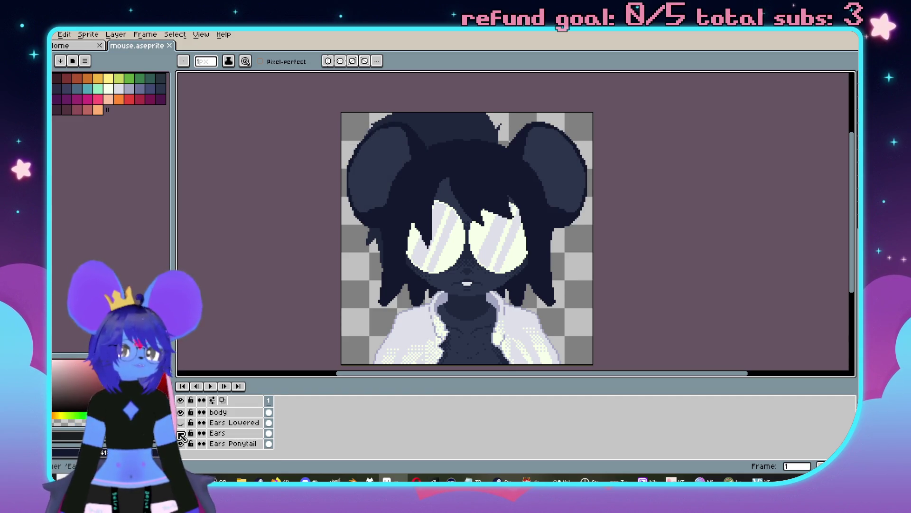
left_click(180, 424)
left_click(180, 424)
left_click(180, 424)
left_click(180, 424)
- Try the Mask New layer over the mouth, then hide the Open and Mask layers
scroll(192, 431, "up", 3)
scroll(207, 438, "up", 2)
scroll(210, 441, "down", 3)
scroll(200, 444, "up", 7)
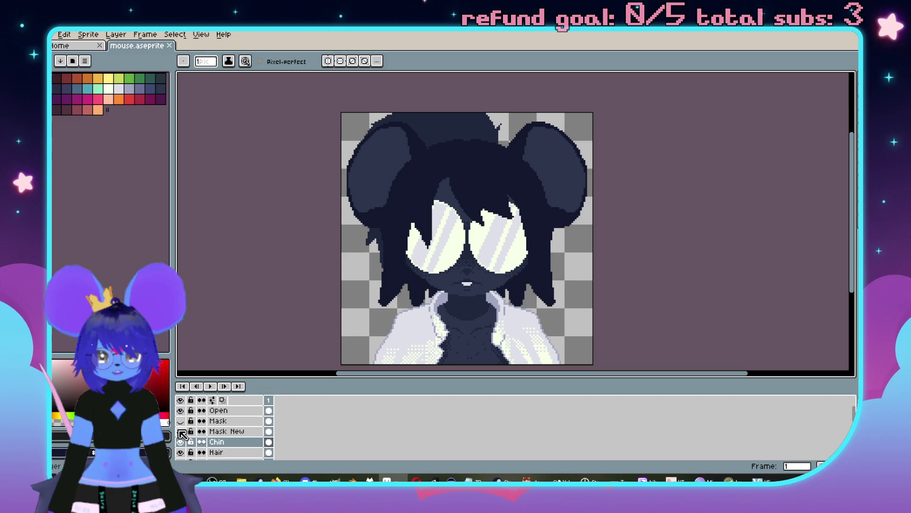
left_click(180, 430)
left_click(181, 431)
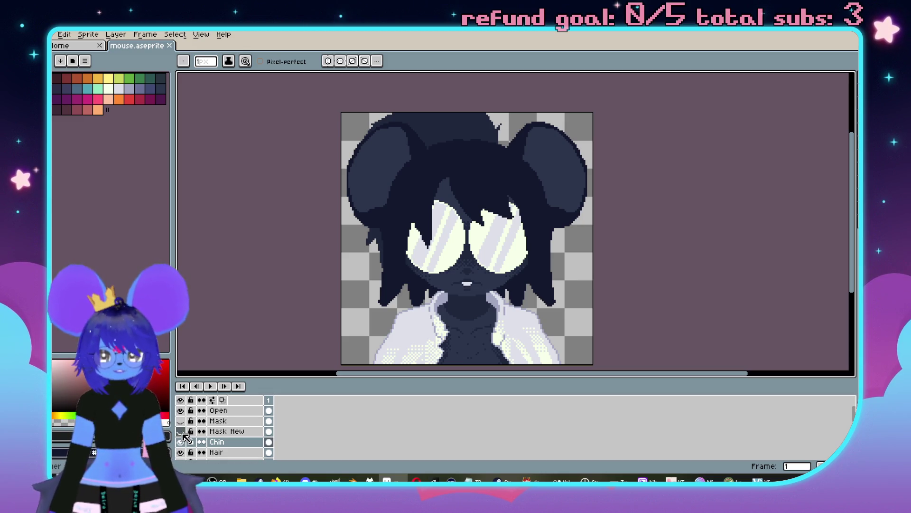
left_click_drag(180, 419, 181, 411)
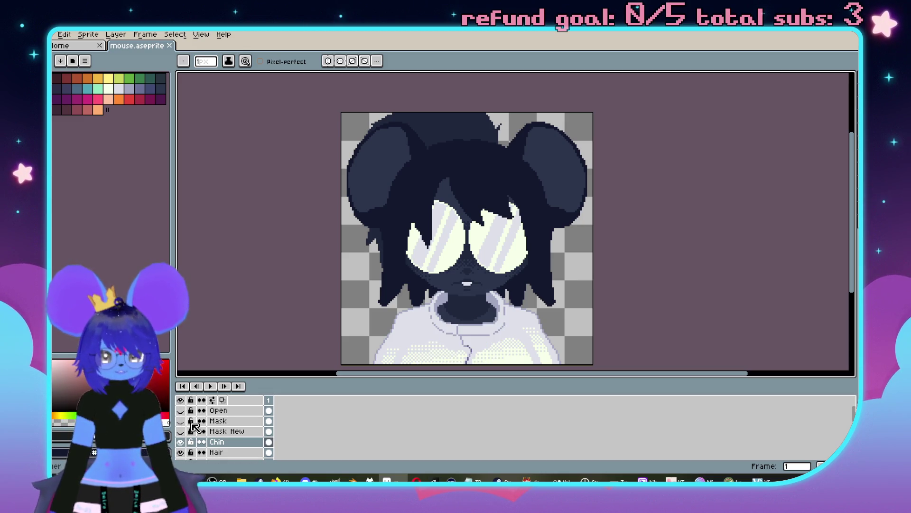
scroll(193, 435, "down", 4)
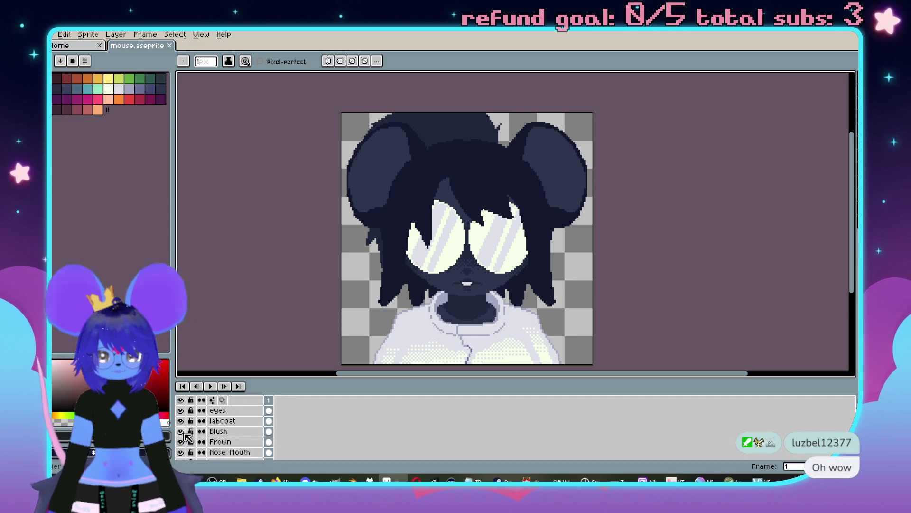
scroll(196, 438, "up", 2)
scroll(196, 438, "down", 4)
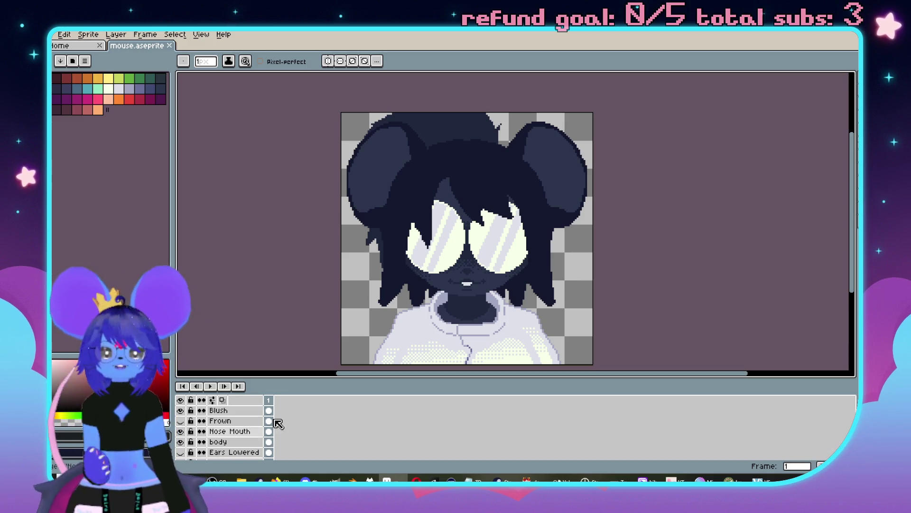
left_click_drag(482, 245, 474, 226)
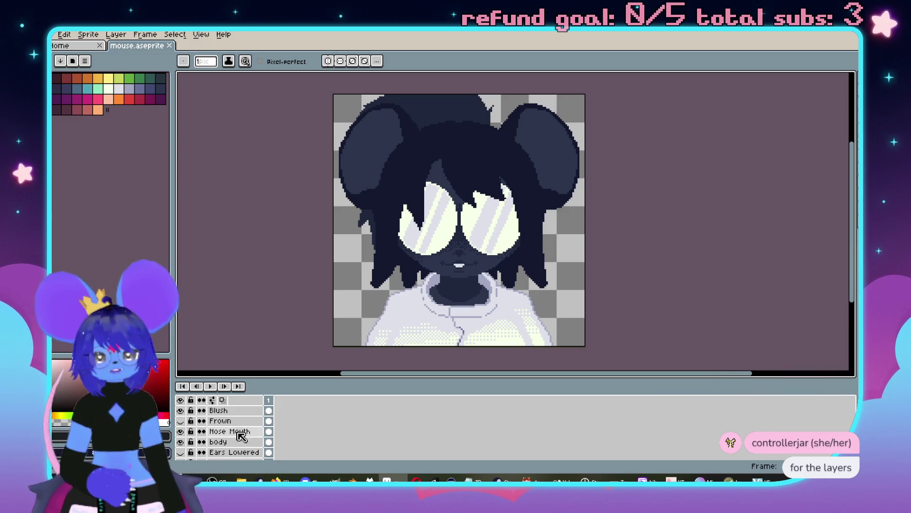
- Leave the Open layer hidden so the labcoat shows closed, and save mouse.aseprite
scroll(214, 433, "down", 3)
scroll(214, 433, "up", 5)
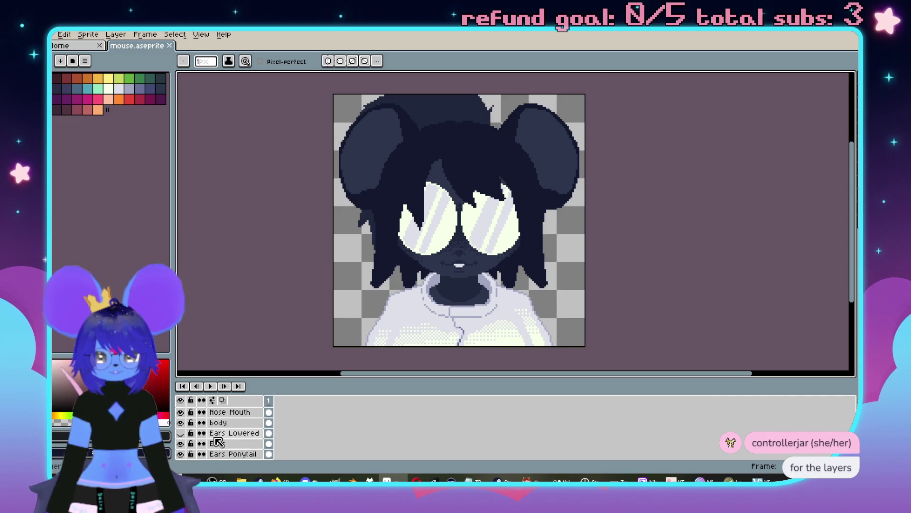
scroll(213, 438, "up", 3)
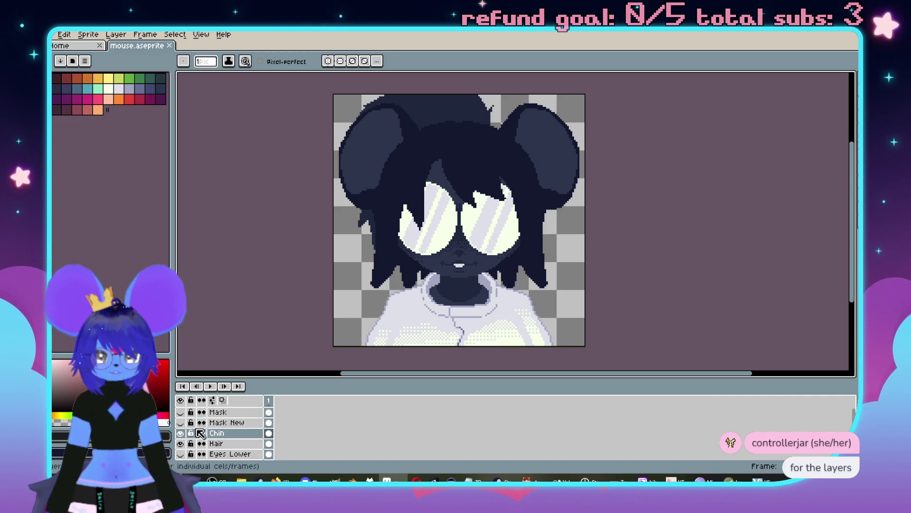
left_click(181, 410)
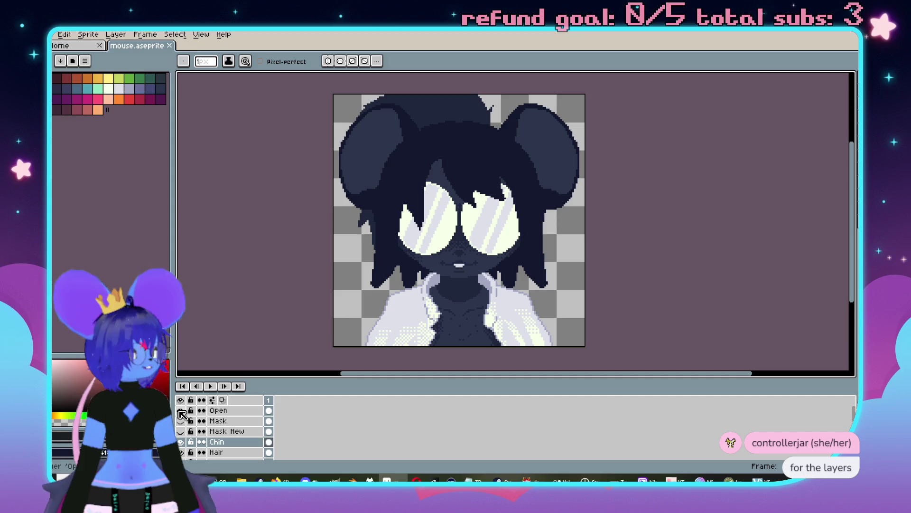
left_click(180, 411)
left_click(181, 410)
left_click(180, 411)
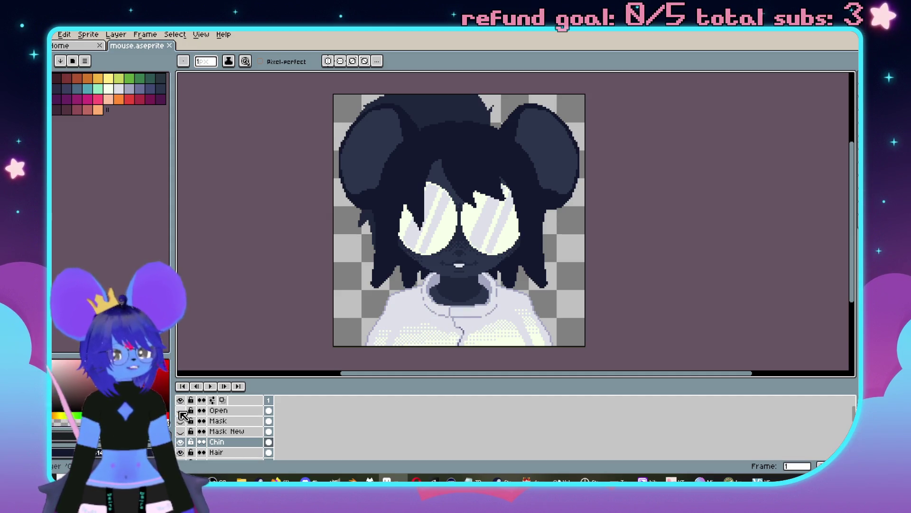
key("ctrl+s")
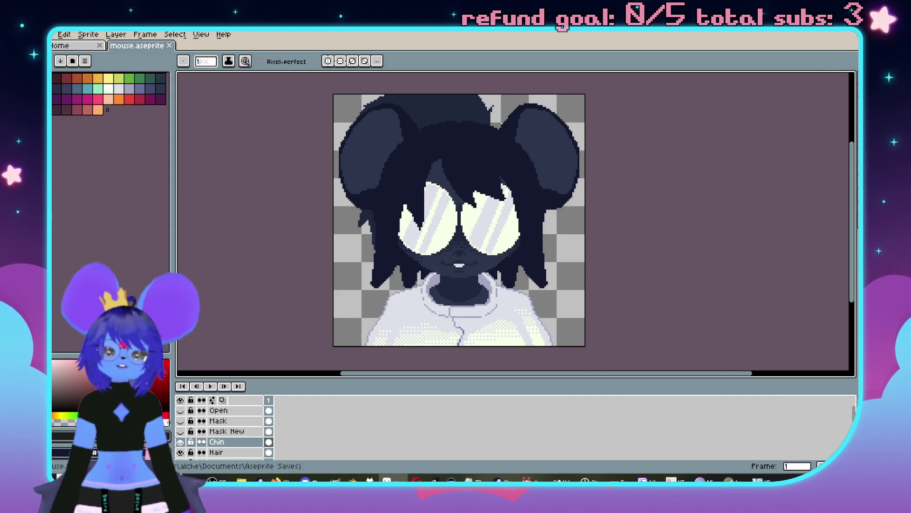
key("alt+Tab")
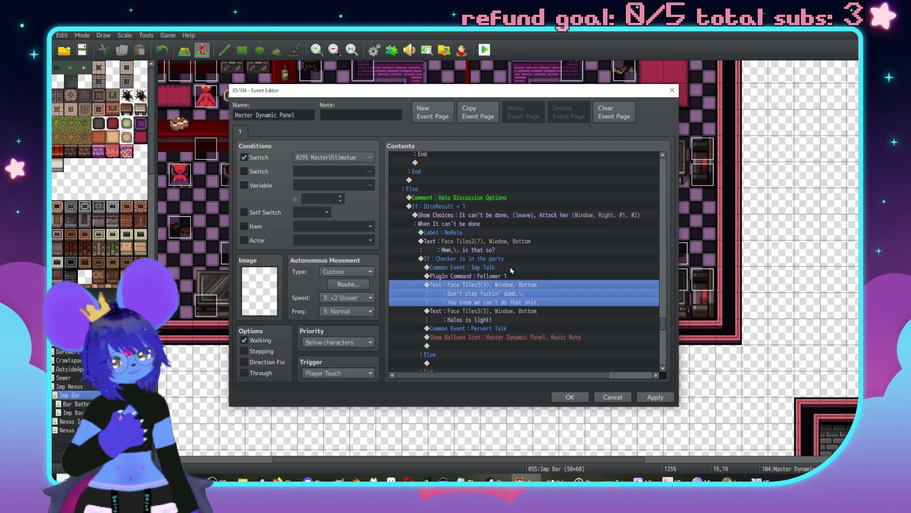
- Append \. to the imp reply's second line and add 'Halos is light!' as its third line
double_click(518, 312)
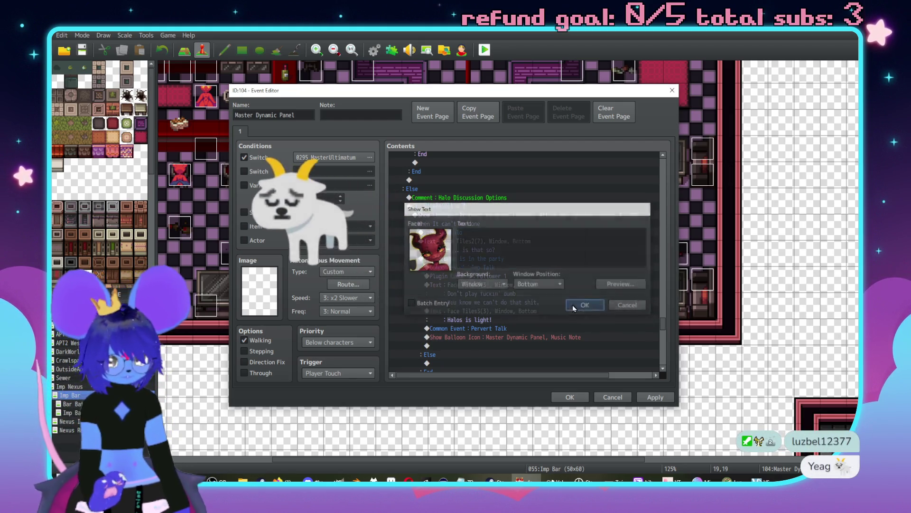
left_click(576, 304)
double_click(576, 315)
type("\\.")
key("Return")
type("Halos is light!")
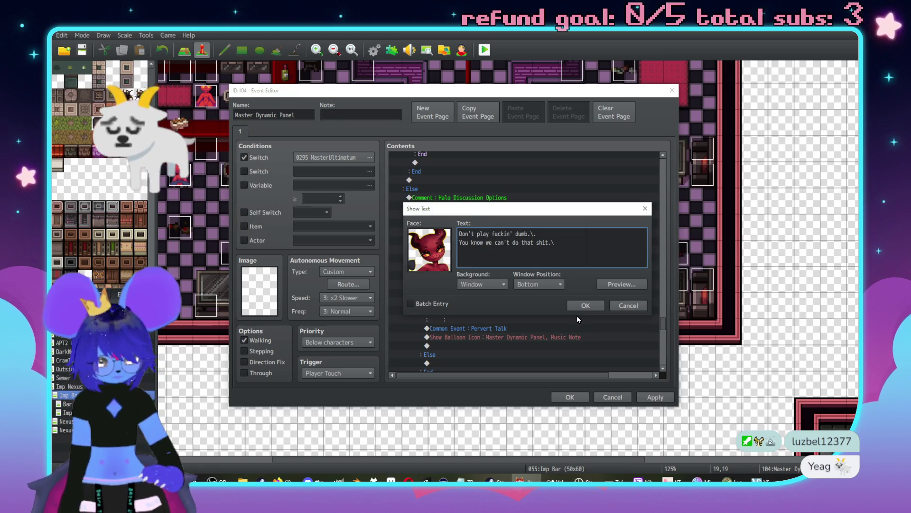
left_click(580, 306)
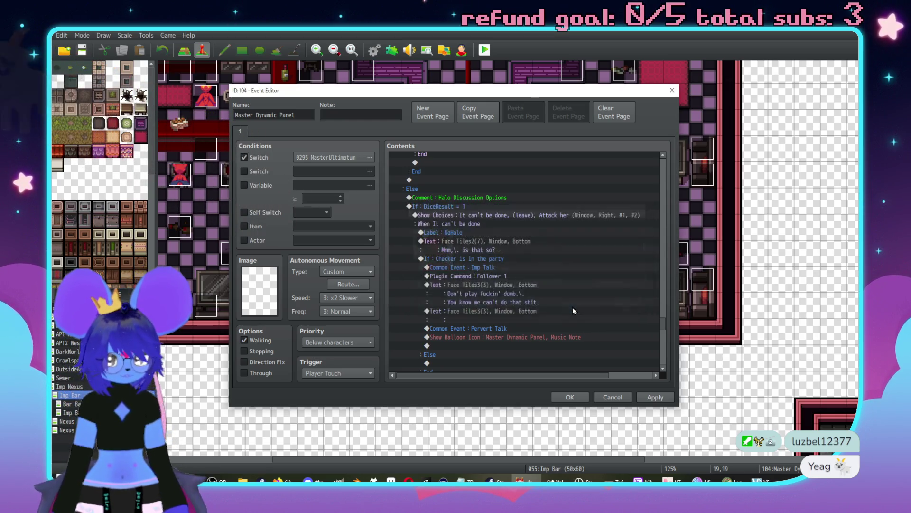
key("Insert")
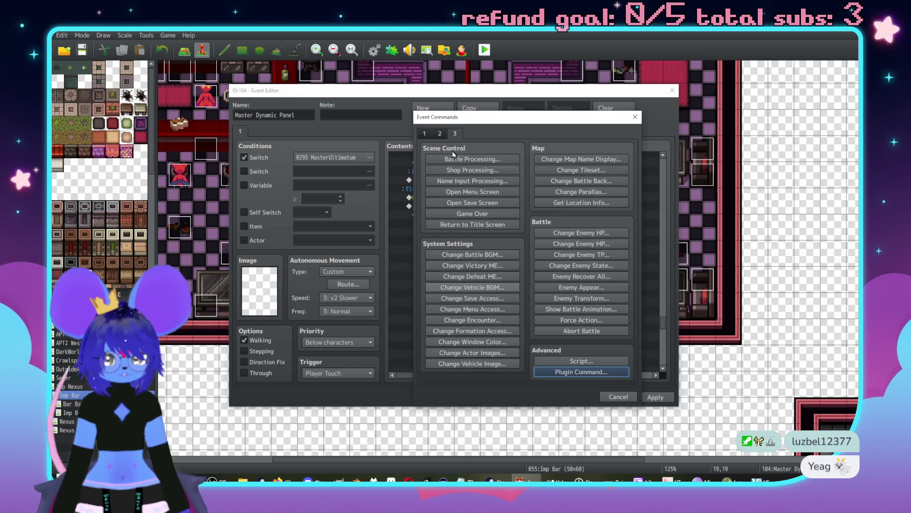
- Add a Player movement route with Turn Down and Jump +0, +0, waiting for completion
left_click(446, 204)
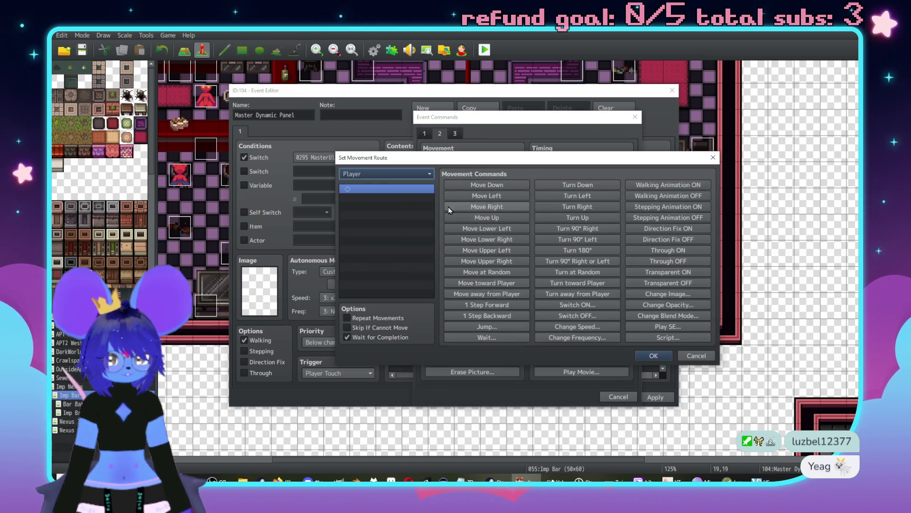
left_click(577, 184)
left_click(488, 327)
key("Return")
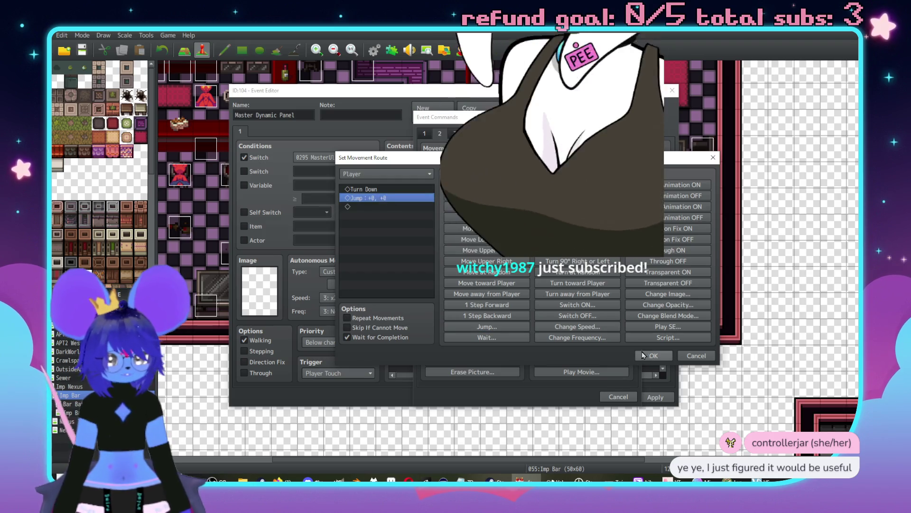
left_click(658, 357)
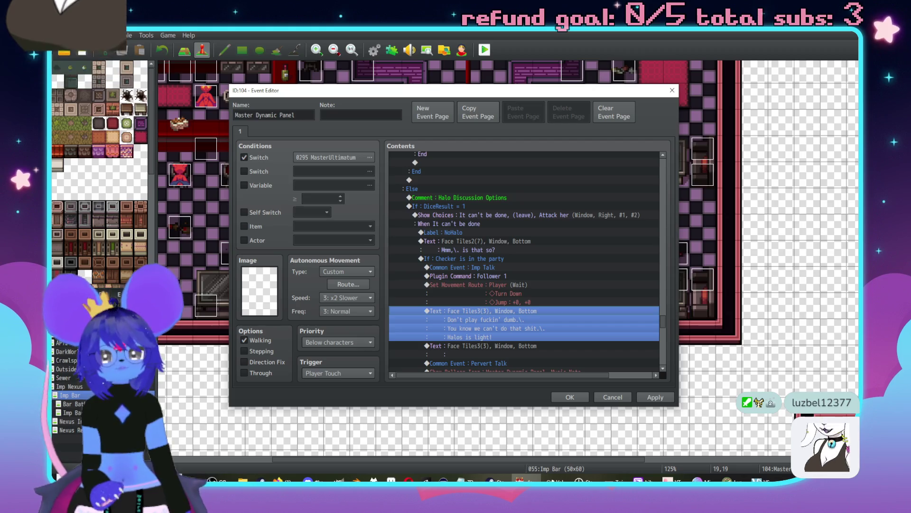
key("alt+Tab")
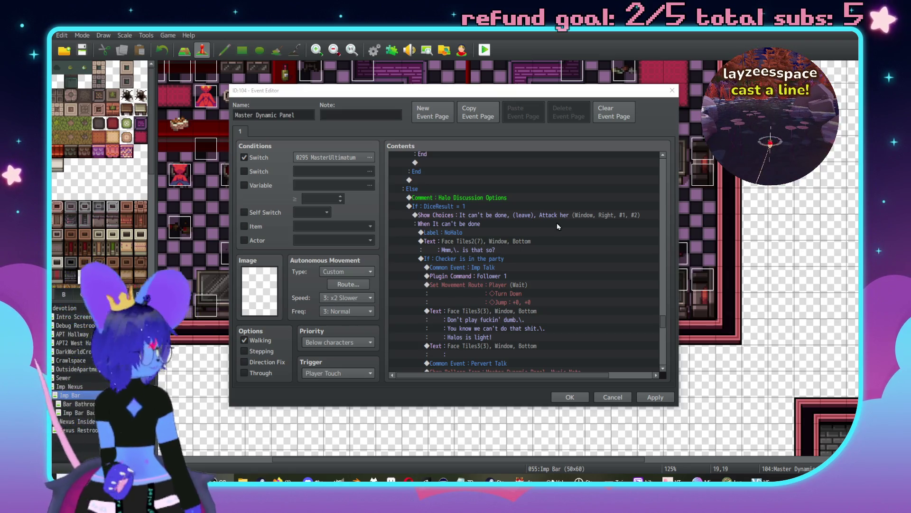
scroll(496, 290, "down", 3)
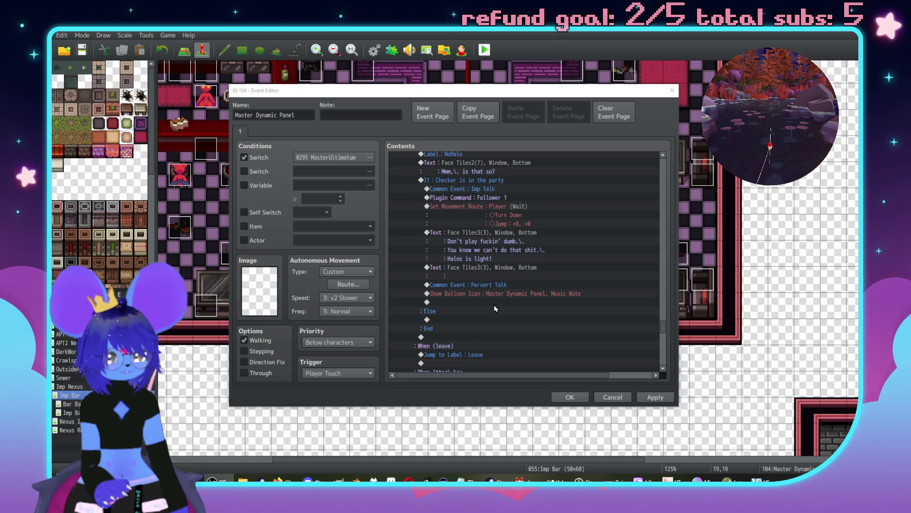
- Add a Play SE command with the laughmaster sound after the music-note balloon
double_click(496, 302)
left_click(581, 350)
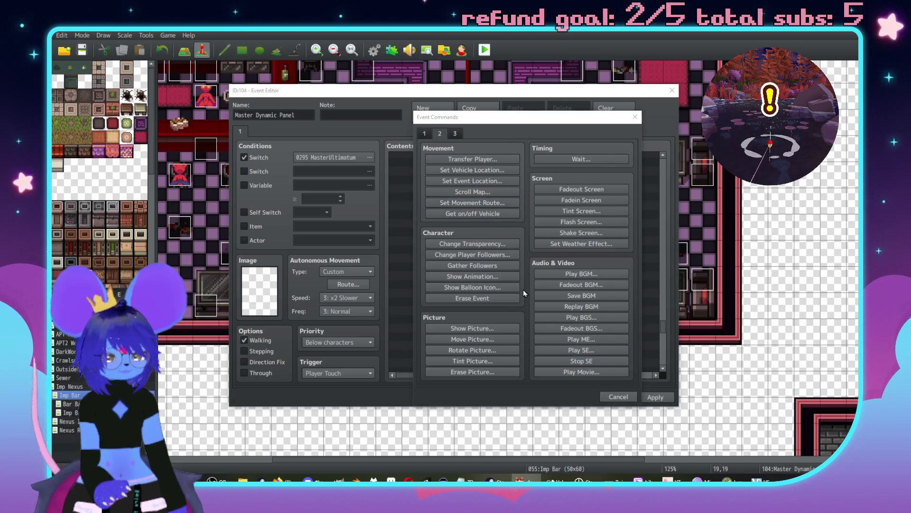
scroll(486, 254, "down", 15)
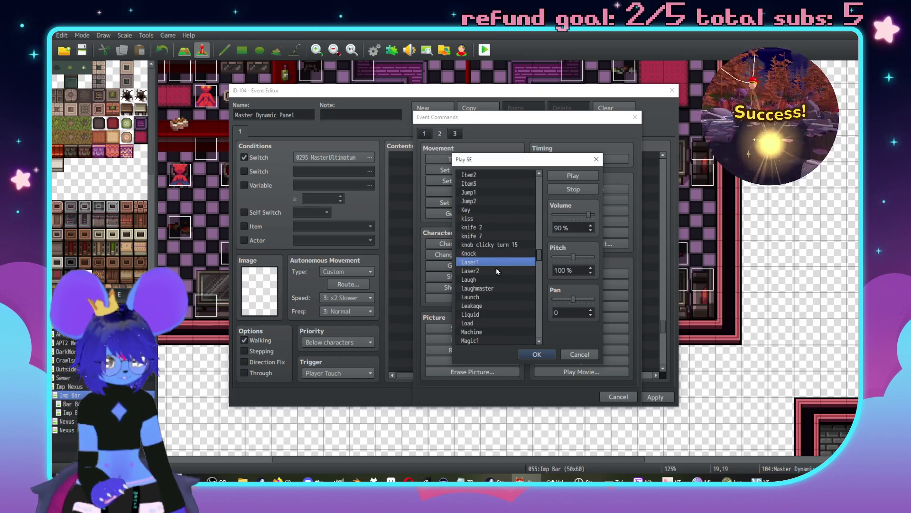
left_click(491, 288)
left_click(569, 181)
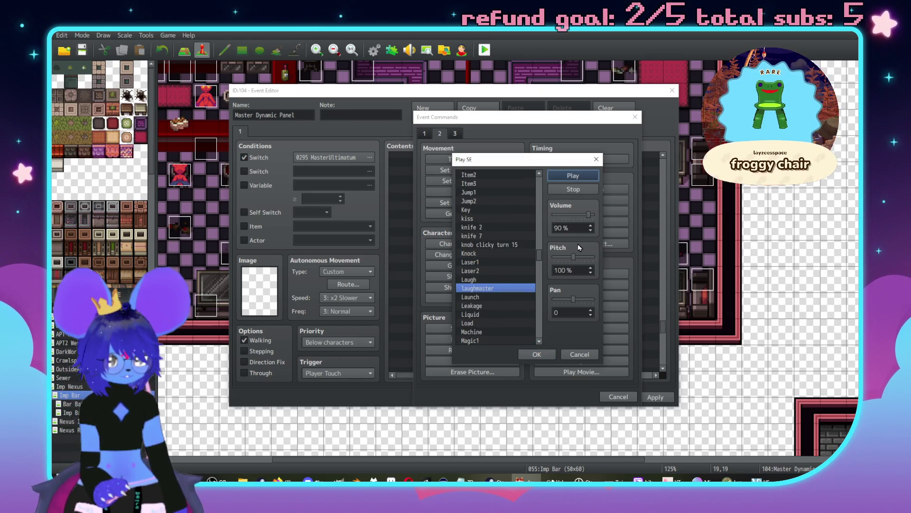
left_click(536, 355)
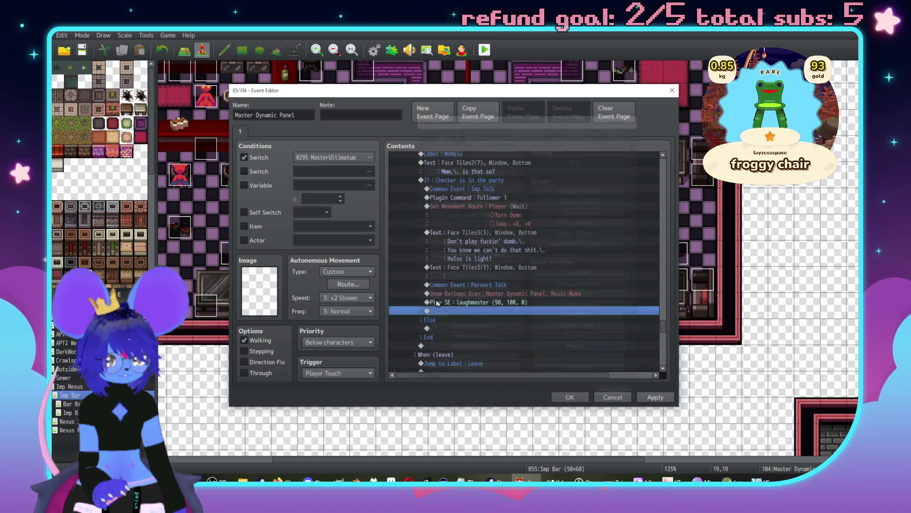
- Select the imp's reply as the insertion point for the next event command
scroll(465, 311, "up", 2)
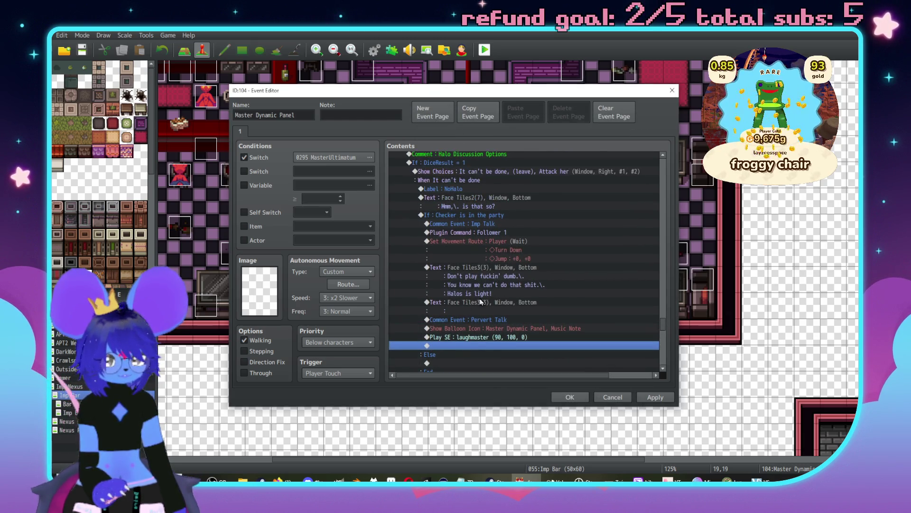
left_click(471, 303)
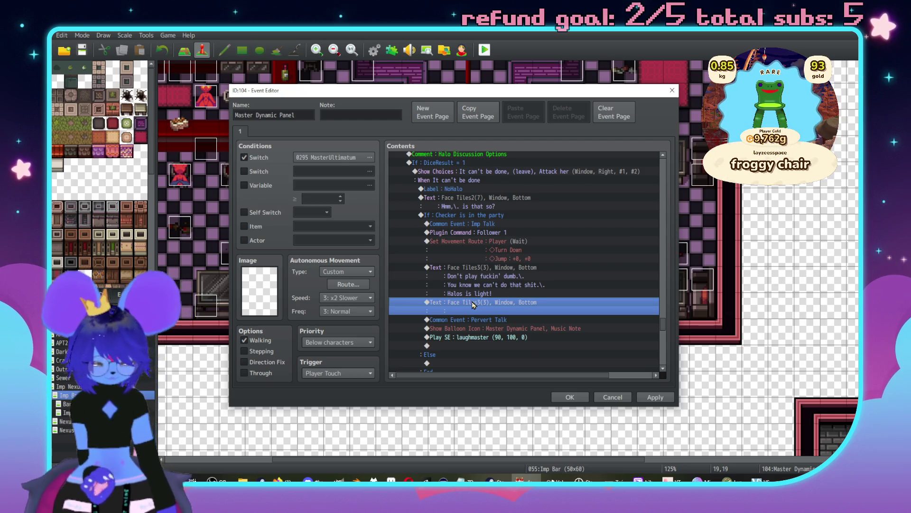
scroll(472, 297, "down", 1)
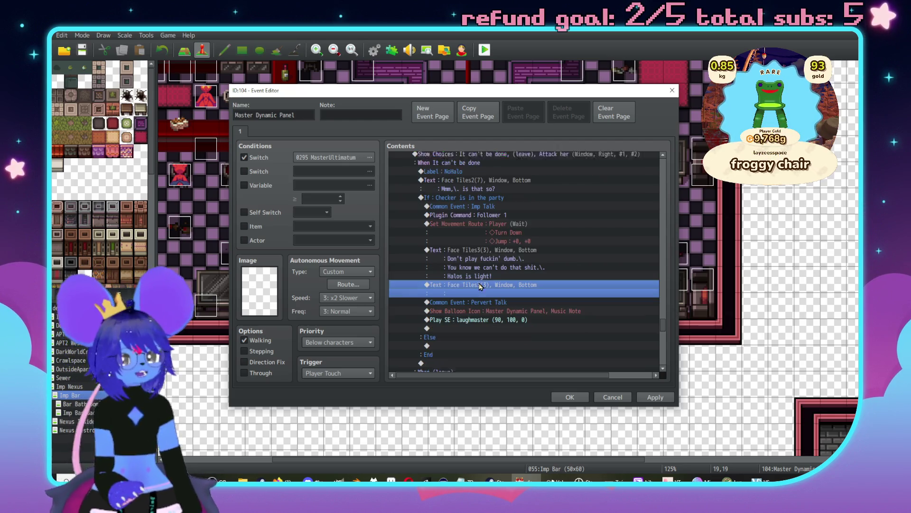
left_click(519, 206)
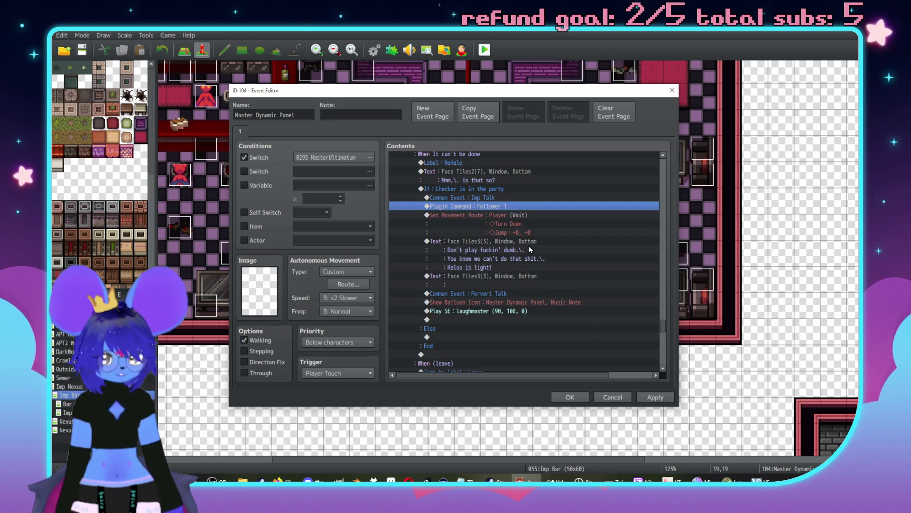
left_click(517, 241)
key("Insert")
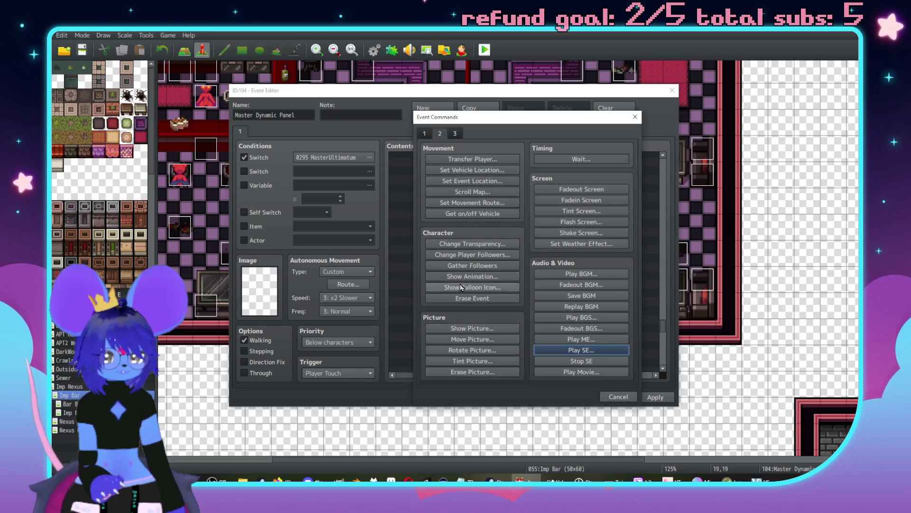
- Insert an Anger balloon icon over the Player just before the imp's reply
left_click(460, 287)
left_click(512, 271)
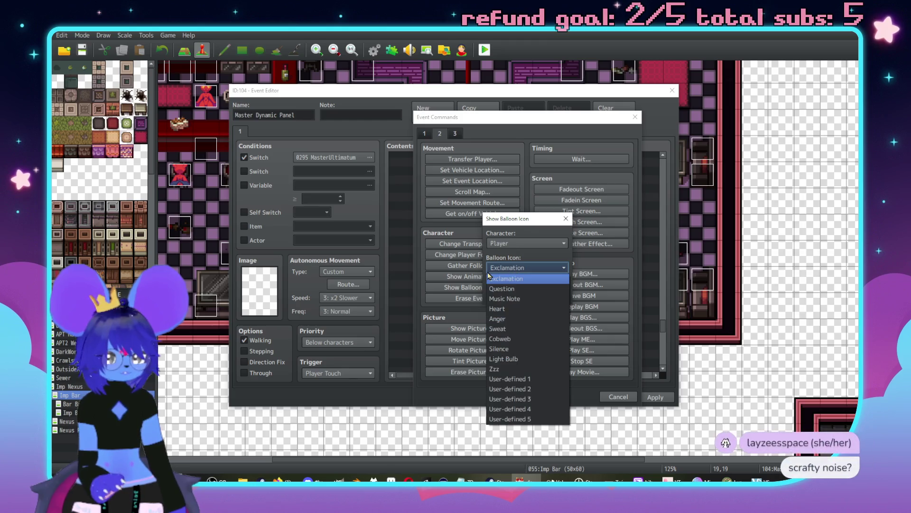
left_click(517, 322)
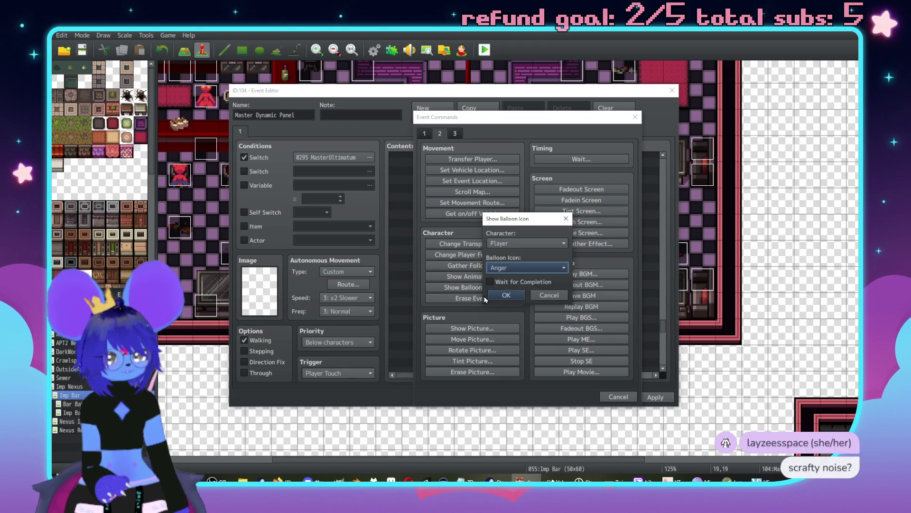
left_click(504, 299)
scroll(539, 273, "down", 1)
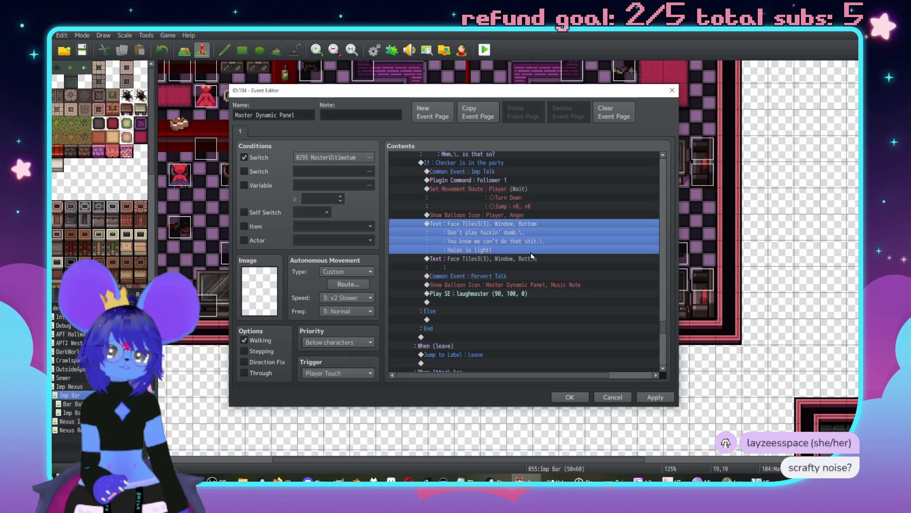
key("alt+Tab")
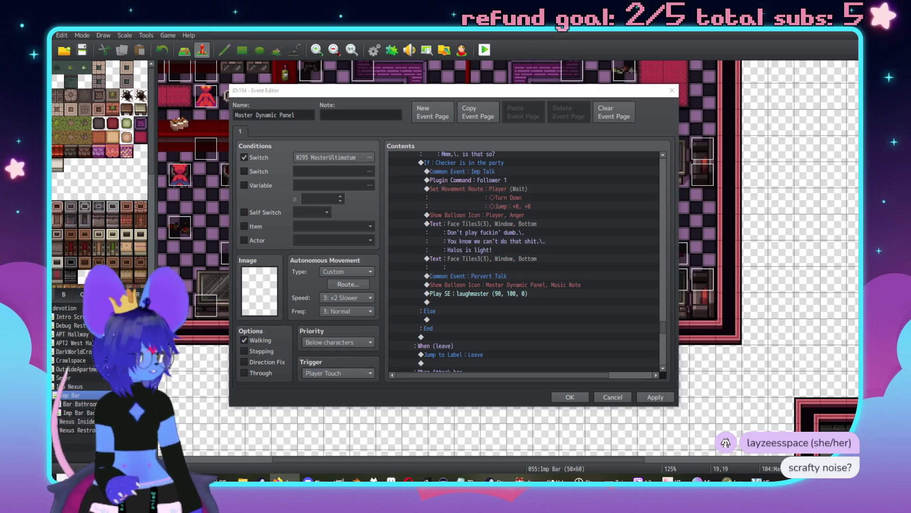
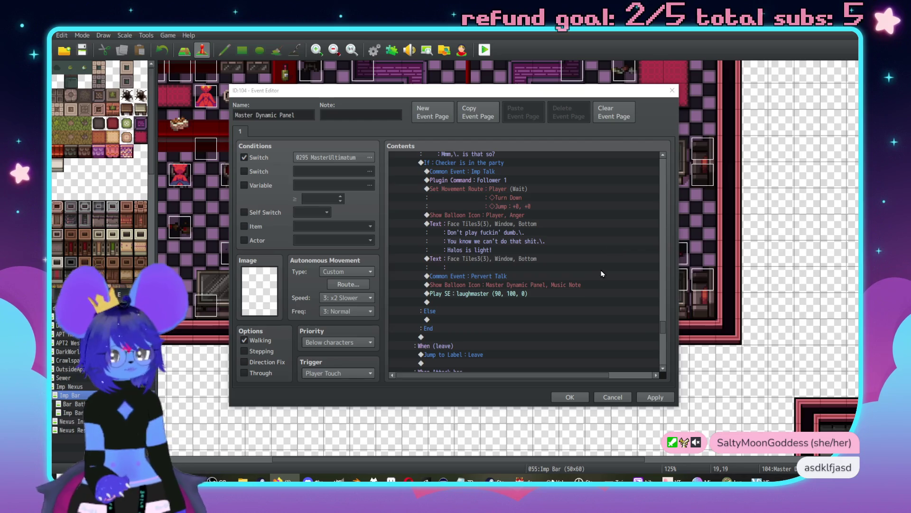
- Delete the empty Face Tiles3 message and start a new message on the line after the laugh sound effect
left_click(476, 260)
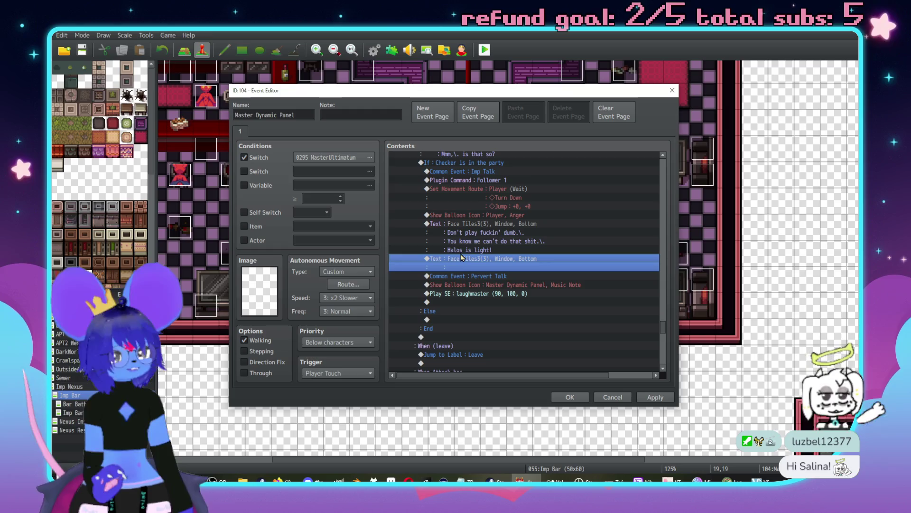
key("Delete")
left_click(458, 285)
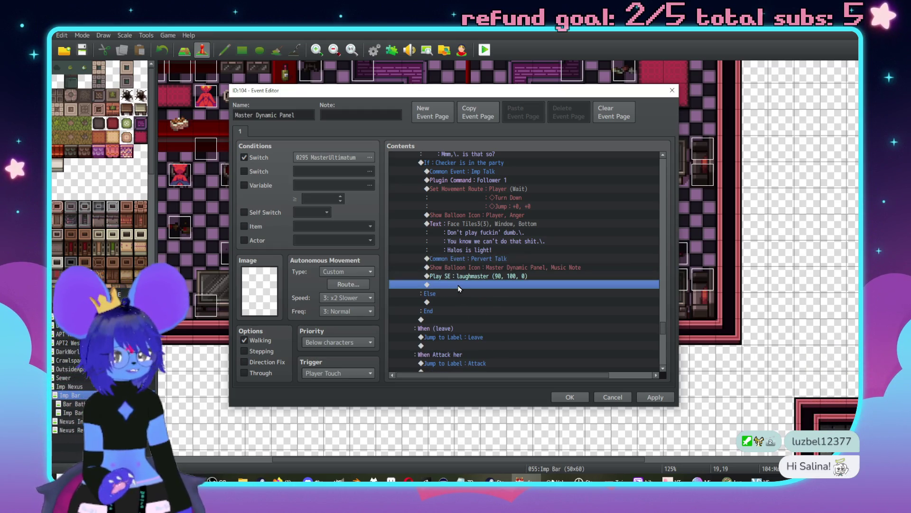
double_click(458, 285)
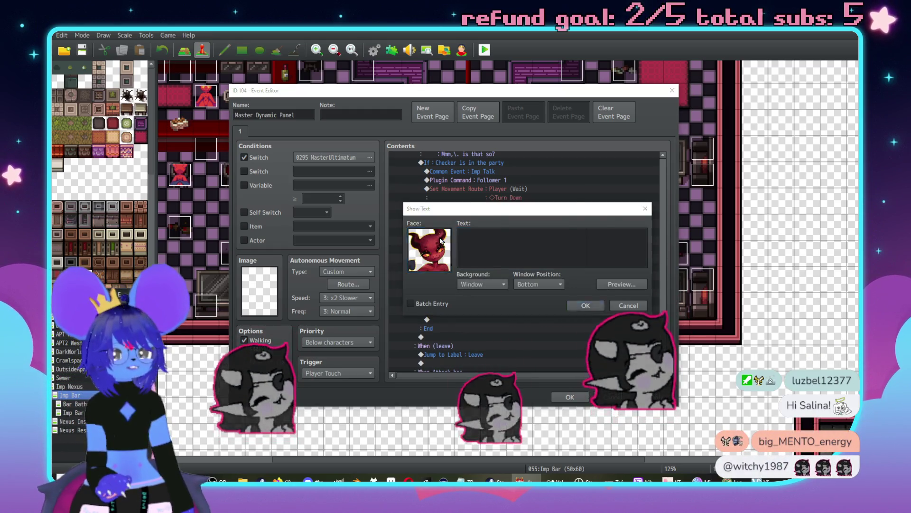
- Give the new message the red bird face from Face Tiles2 and the text 'Too true.'
double_click(424, 236)
left_click(395, 192)
double_click(613, 232)
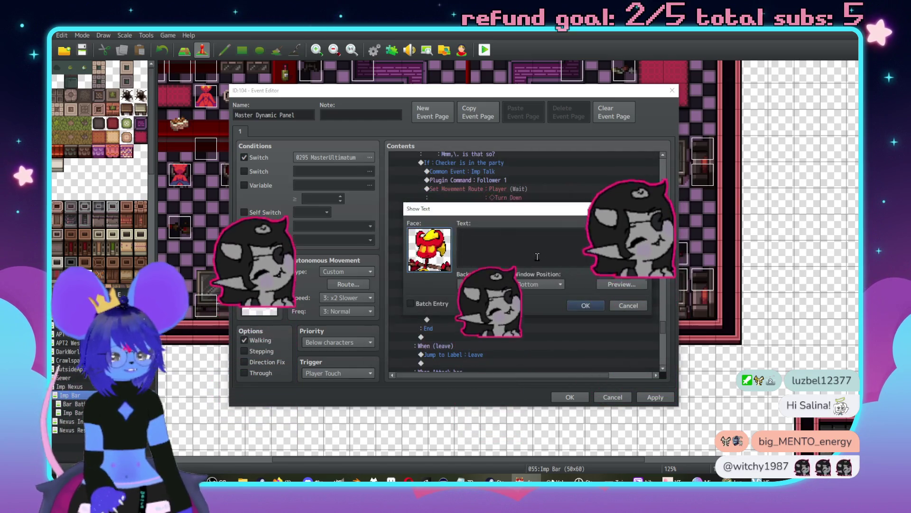
type("Too true.")
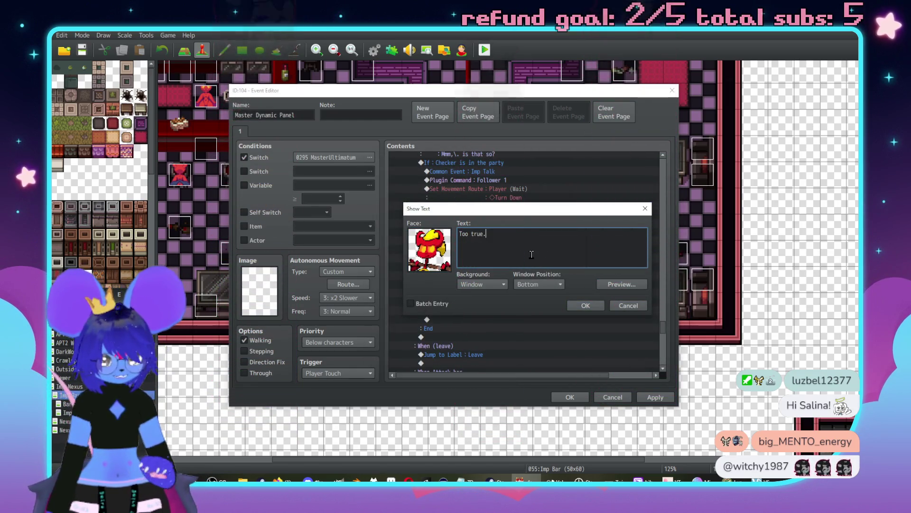
left_click(599, 306)
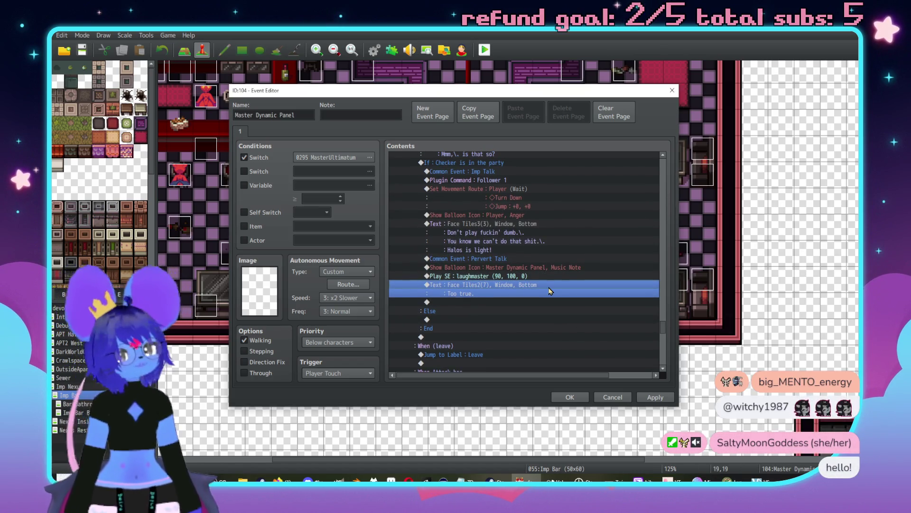
scroll(465, 324, "up", 2)
scroll(464, 324, "down", 2)
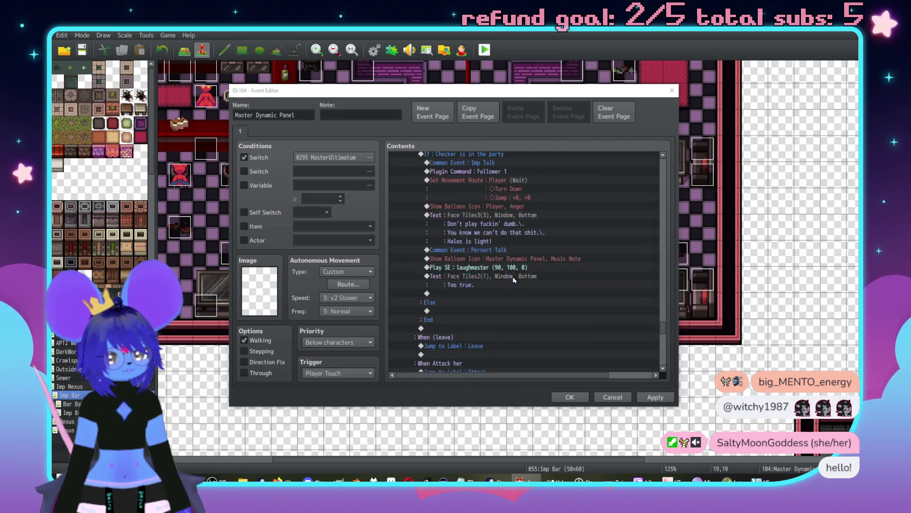
- Continue 'Too true.' with 'Mmm,\. unfortunate that you didn't simply do / as I asked.', using a \| pause code
double_click(512, 276)
type("\\. ")
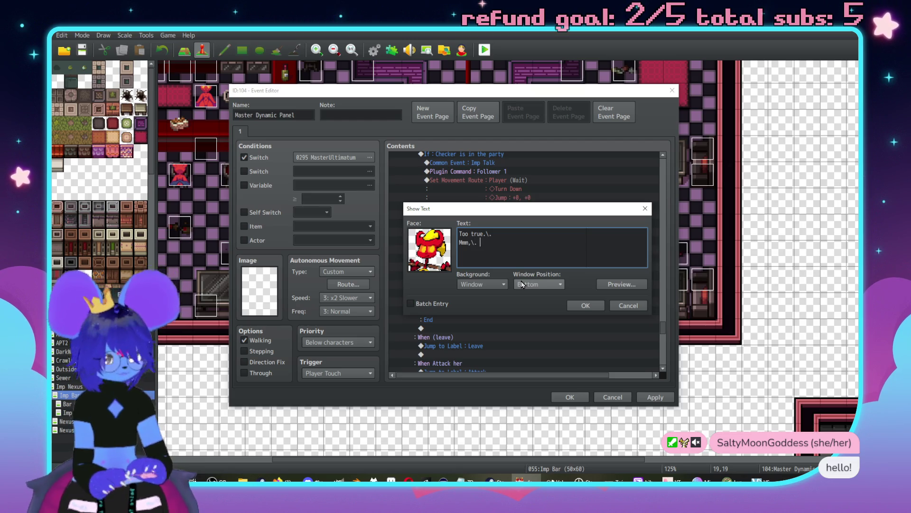
type("ufortun")
key("BackSpace")
key("BackSpace")
type("nfortunna")
key("BackSpace")
key("BackSpace")
type("at y")
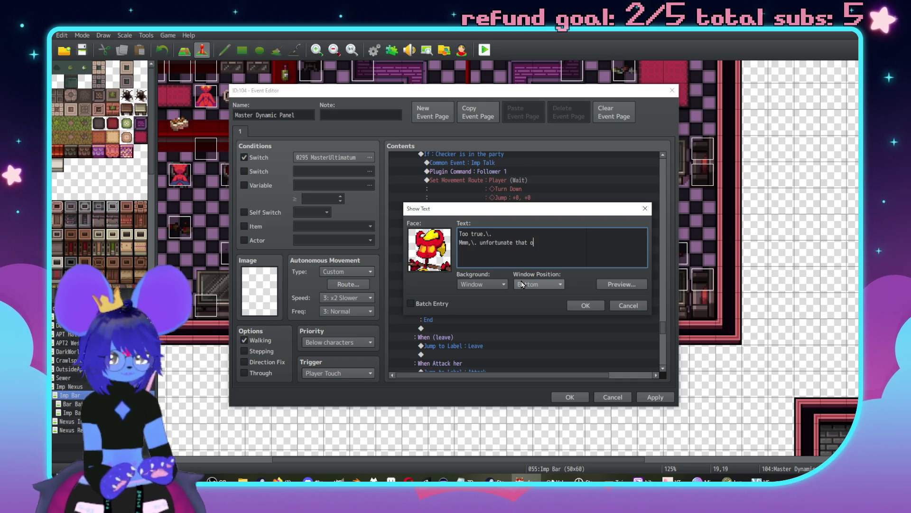
type("ou didn't")
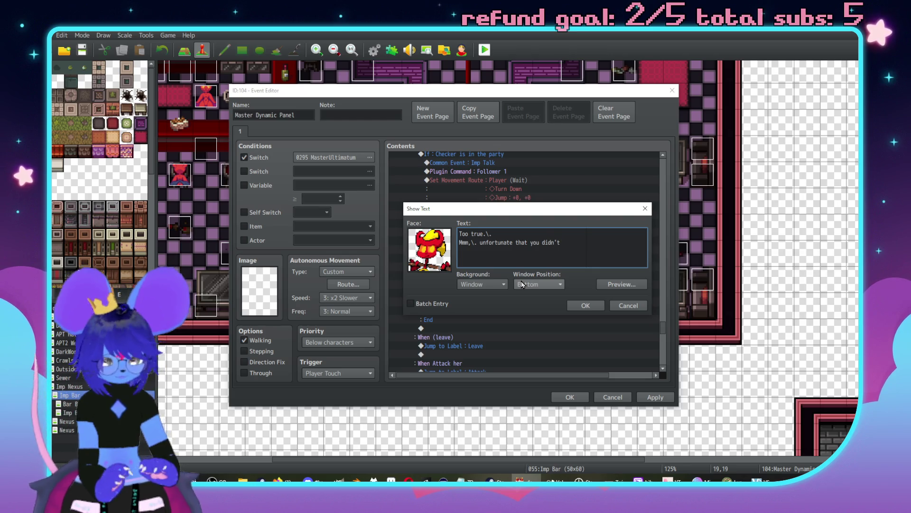
type(" simply do")
key("Return")
type("as I a")
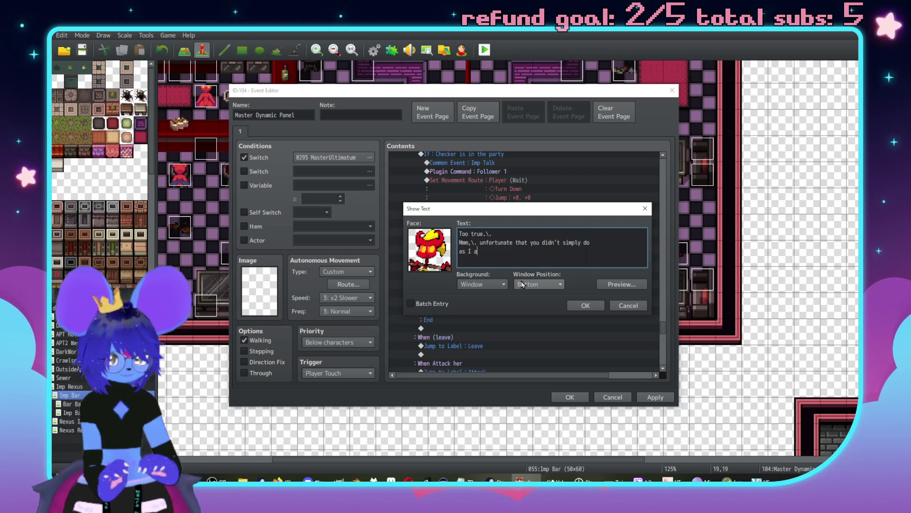
type("sked.")
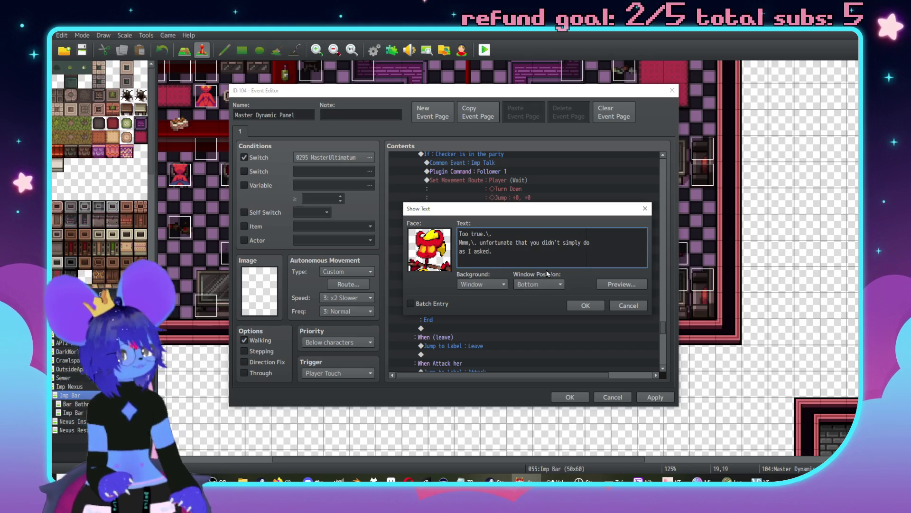
left_click(524, 233)
key("BackSpace")
type("|")
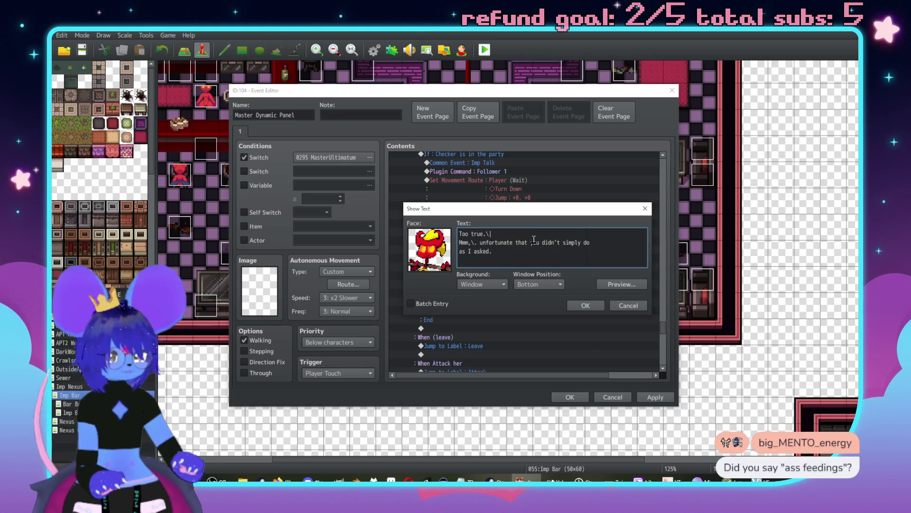
left_click(580, 305)
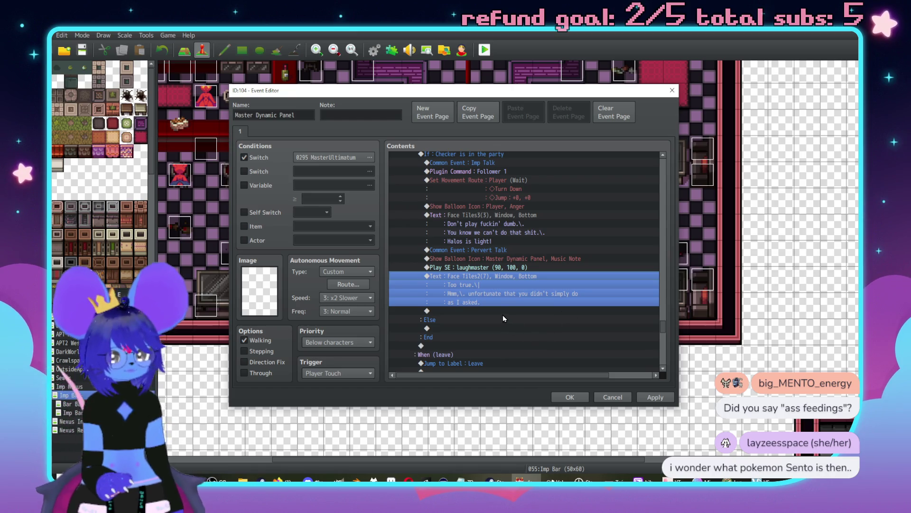
- Insert an empty Show Text with the red bird Face Tiles2 face below the 'Too true.' message
left_click(501, 312)
double_click(500, 313)
left_click(424, 134)
left_click(472, 159)
double_click(428, 261)
left_click(428, 209)
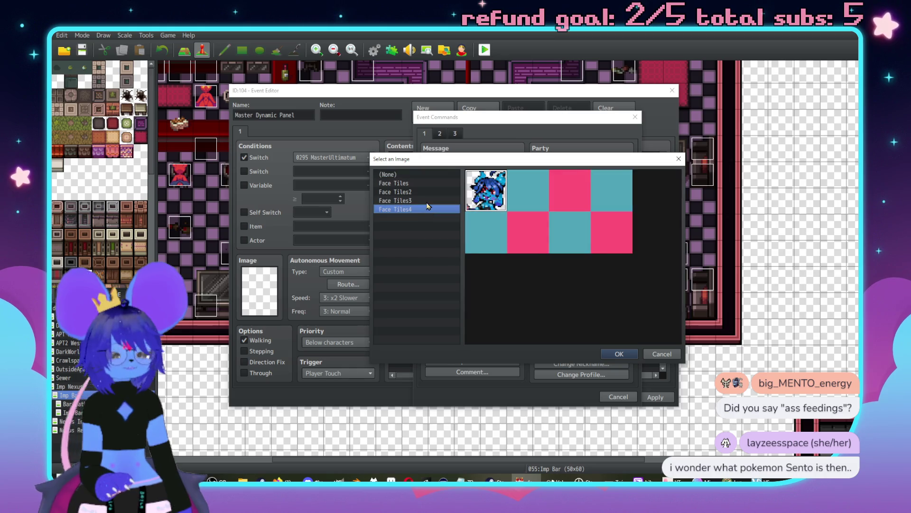
left_click(427, 203)
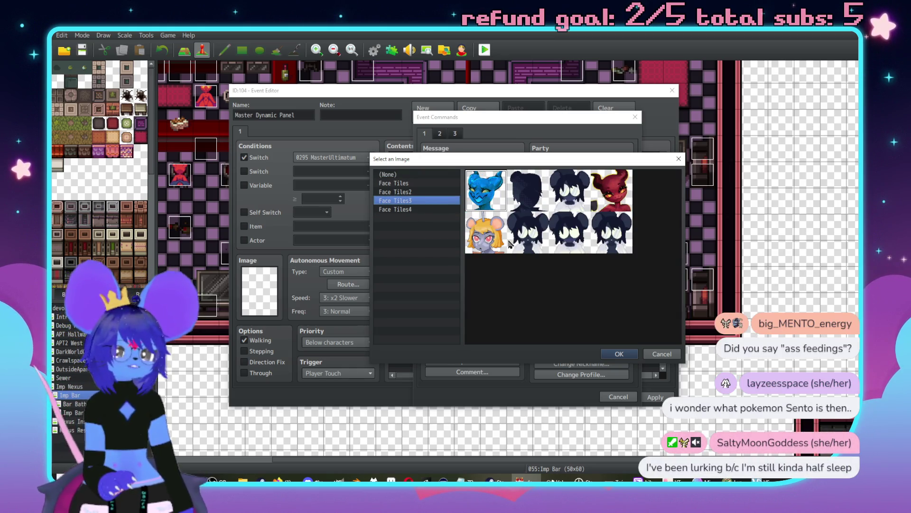
left_click(425, 184)
left_click(425, 191)
double_click(486, 190)
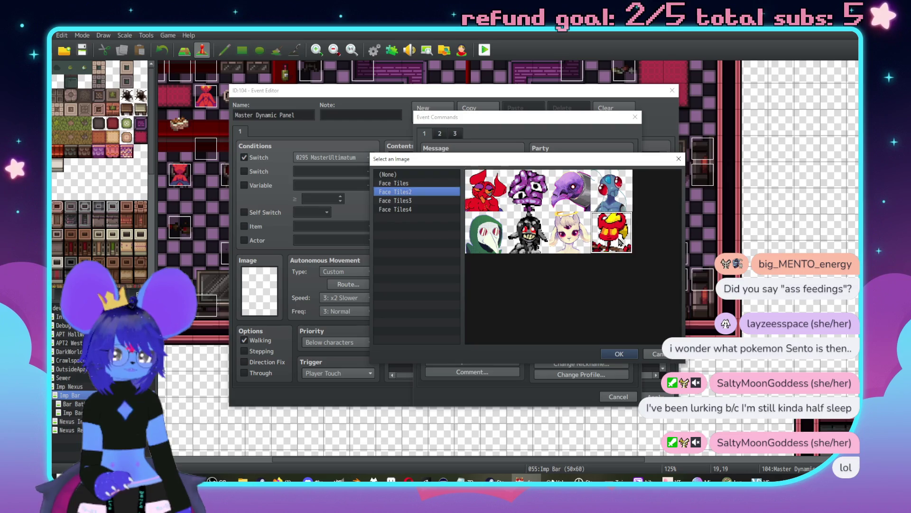
left_click(594, 304)
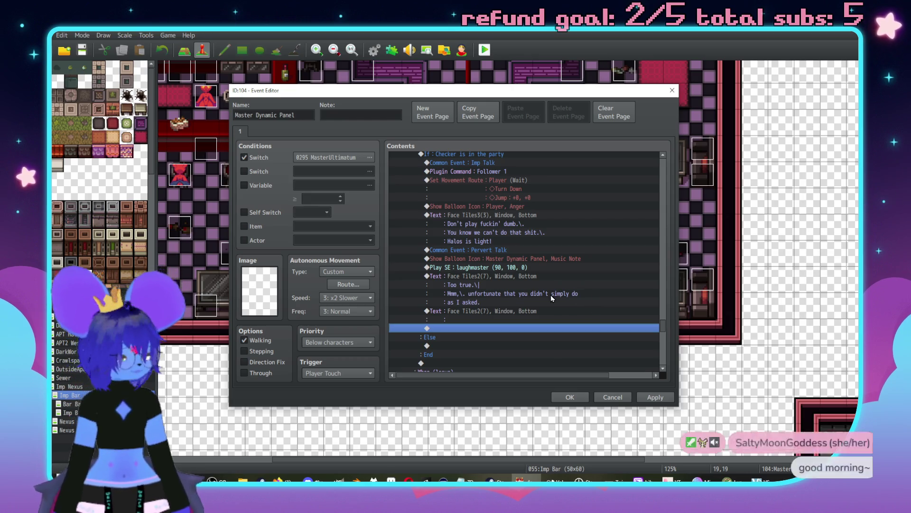
left_click(516, 278)
- Move the 'Too true.' line break to sit before 'simply', then open the blank red-bird message
double_click(526, 285)
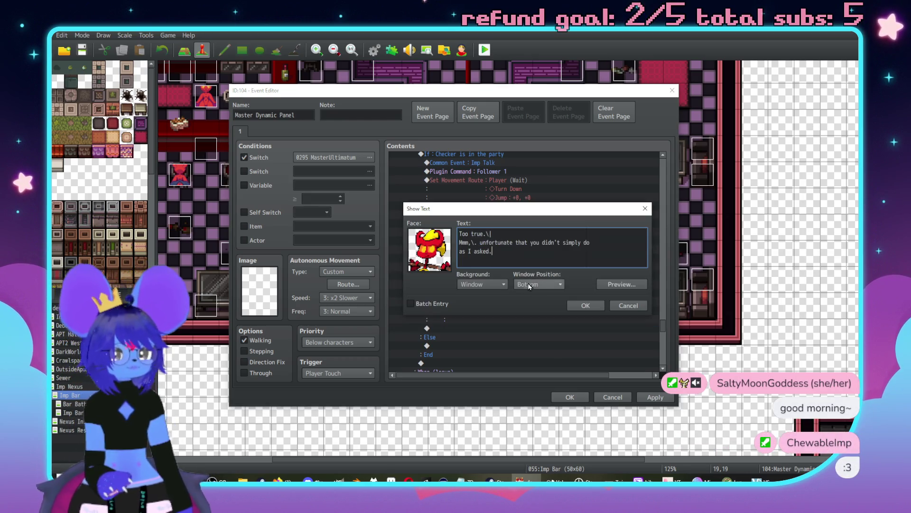
key("BackSpace")
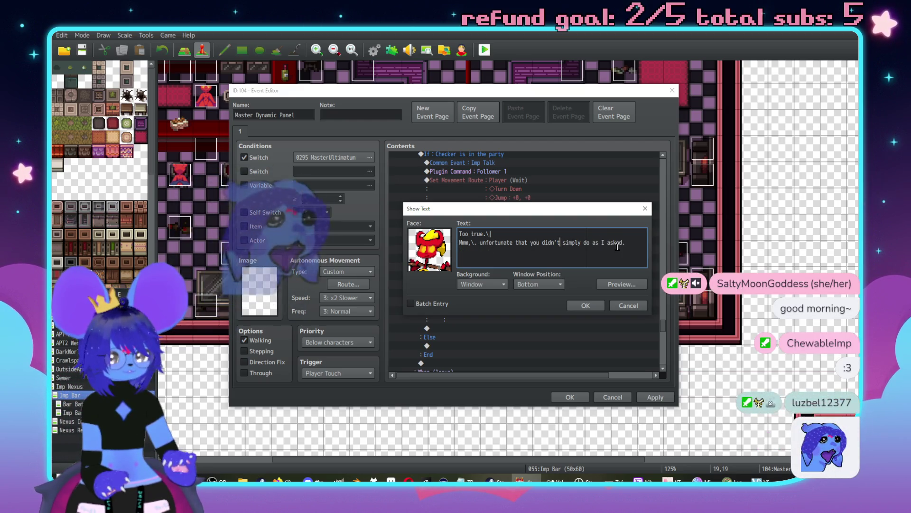
key("Return")
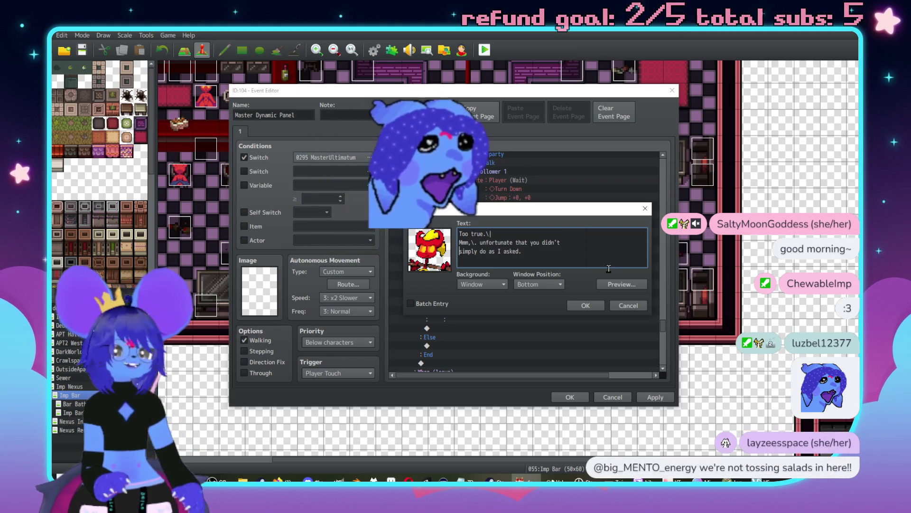
left_click(586, 304)
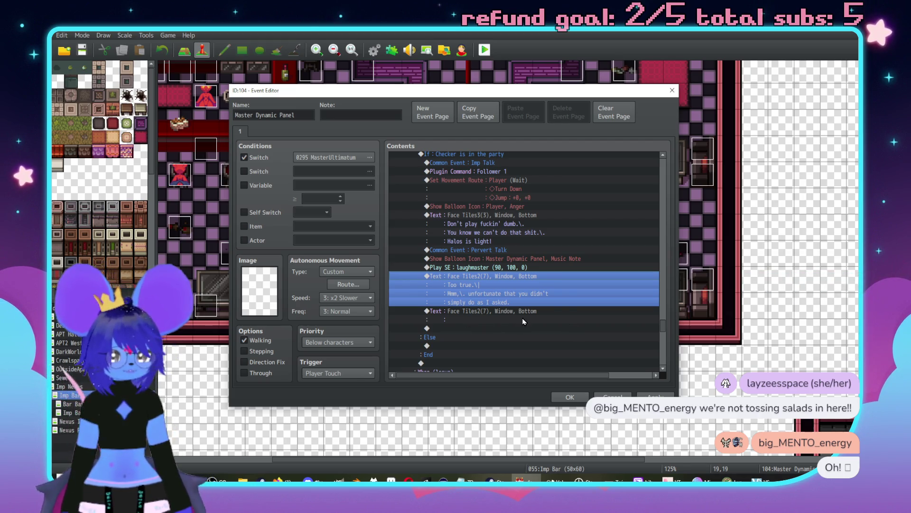
double_click(466, 316)
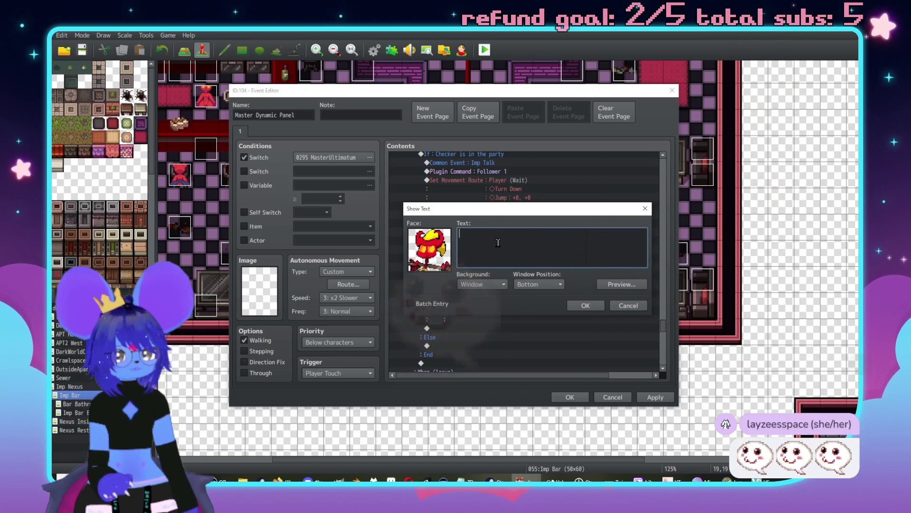
mouse_move(490, 213)
left_mouse_down()
mouse_move(669, 157)
mouse_move(624, 164)
mouse_move(571, 221)
left_mouse_up()
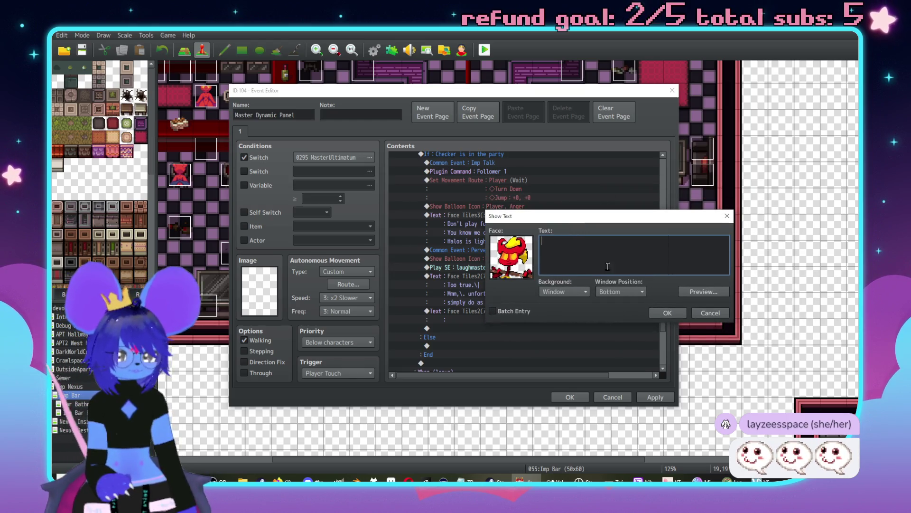
- Close the blank message unchanged, then reopen the empty Tiles2(7) message near the Checker party branch end
left_click(670, 314)
scroll(570, 314, "up", 1)
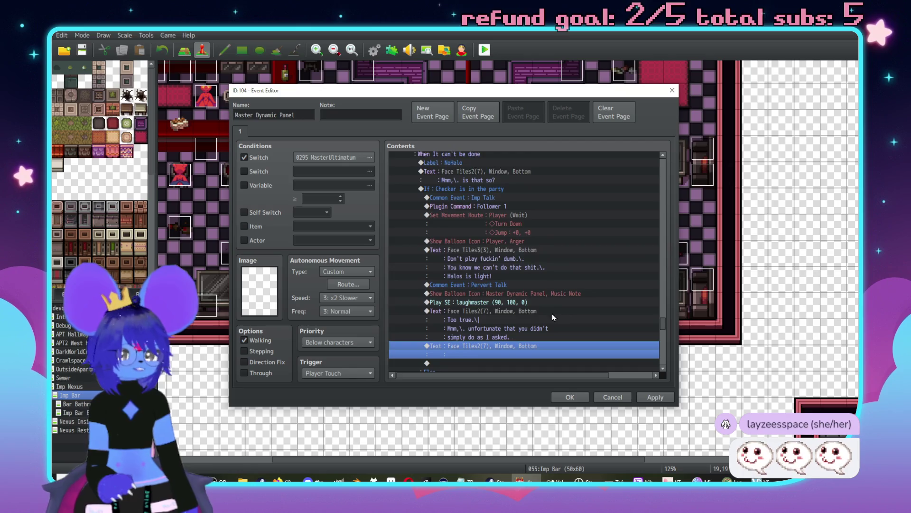
scroll(537, 328, "down", 3)
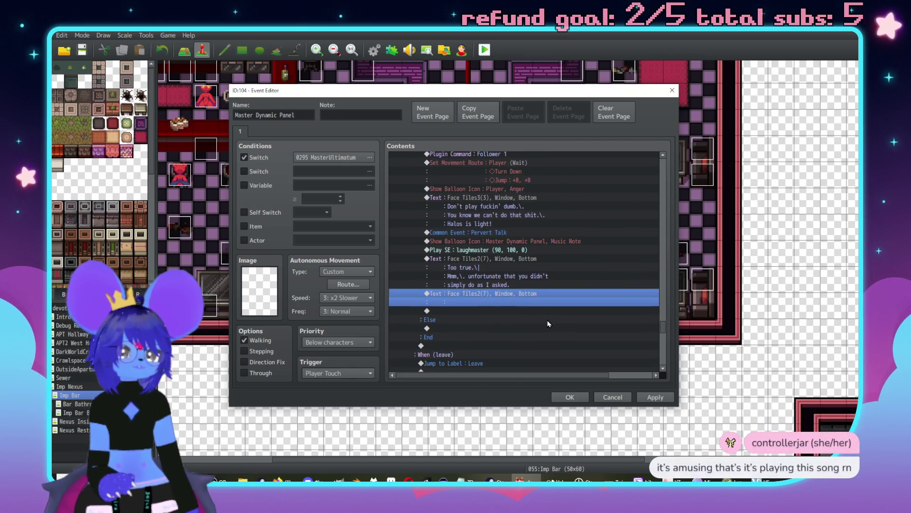
scroll(568, 348, "up", 2)
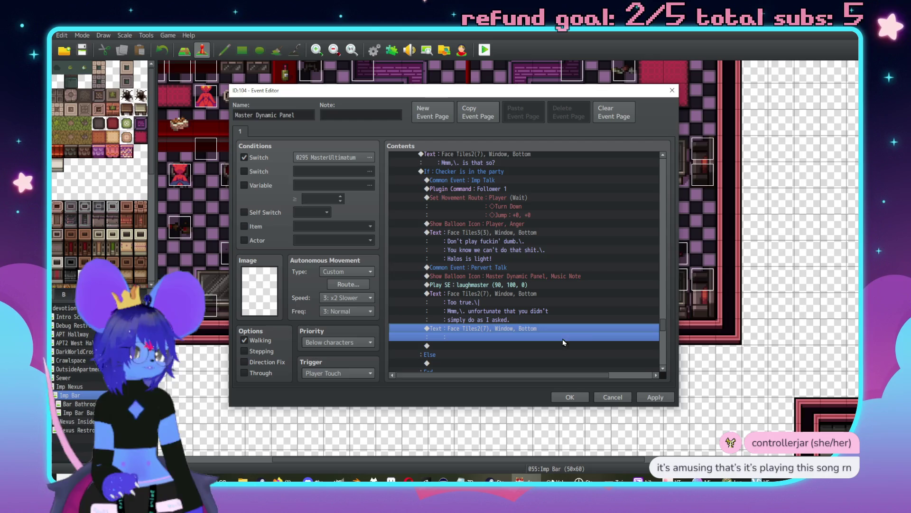
key("alt+Tab")
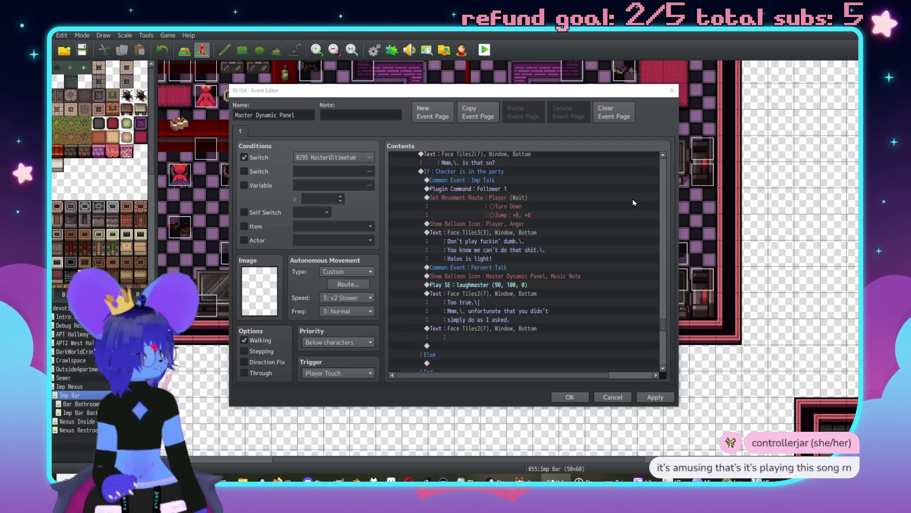
left_click(517, 254)
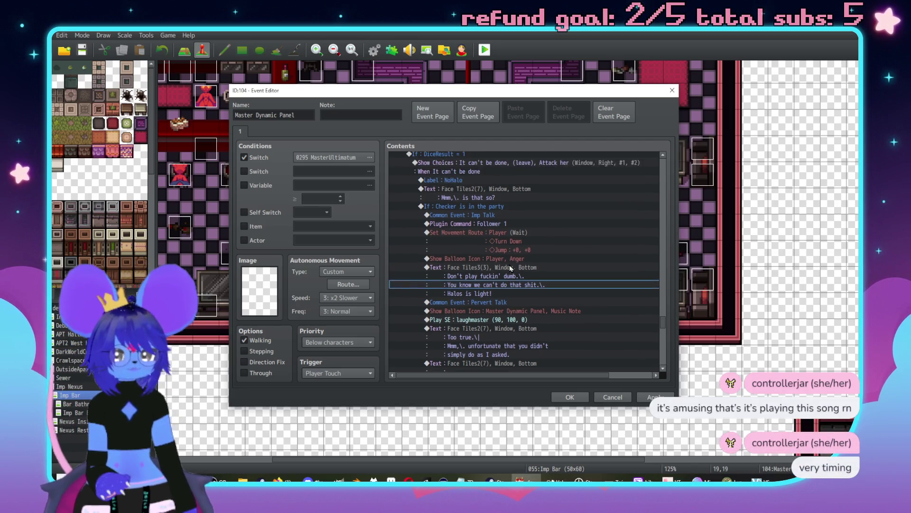
scroll(511, 278, "up", 4)
scroll(465, 243, "down", 2)
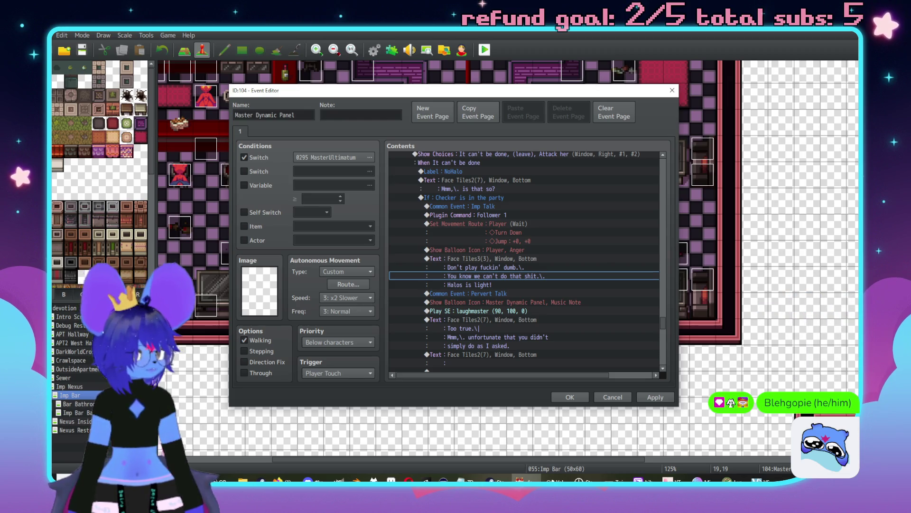
scroll(476, 297, "down", 2)
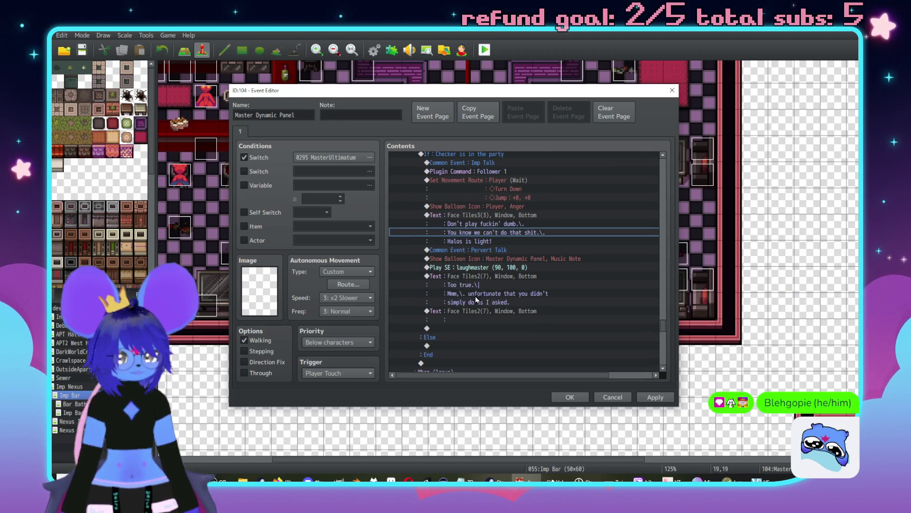
scroll(476, 298, "up", 1)
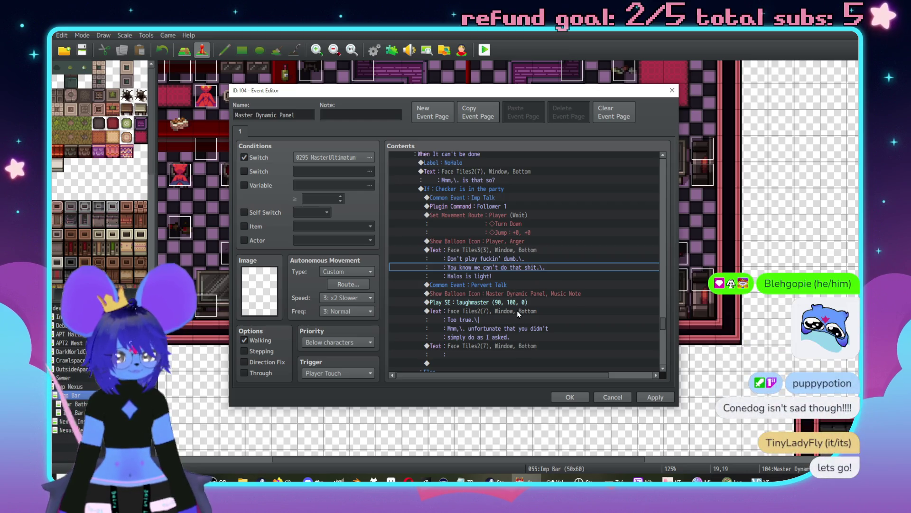
left_click(533, 326)
double_click(533, 353)
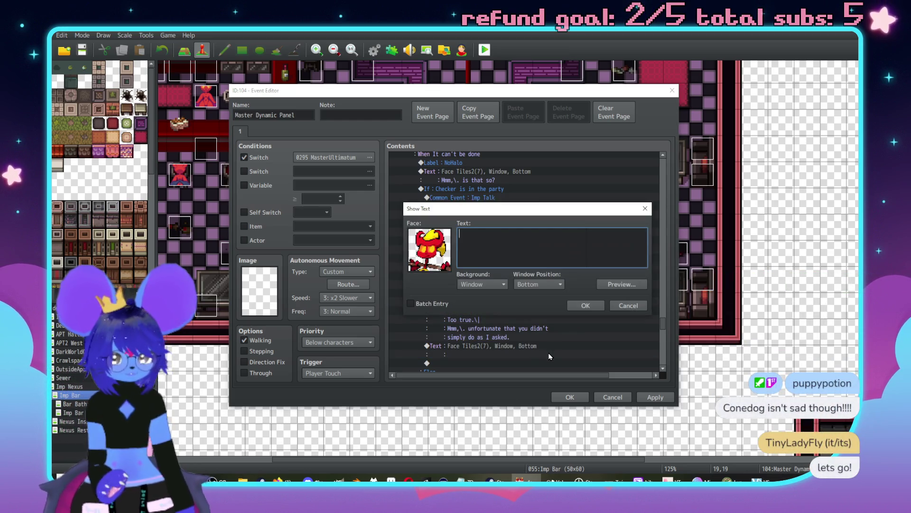
- Write 'Lucky for you that I'm tired of this,' with 'meat' in colour \c[8], ending 'tedious mistakes.'
type("Still,\\. ")
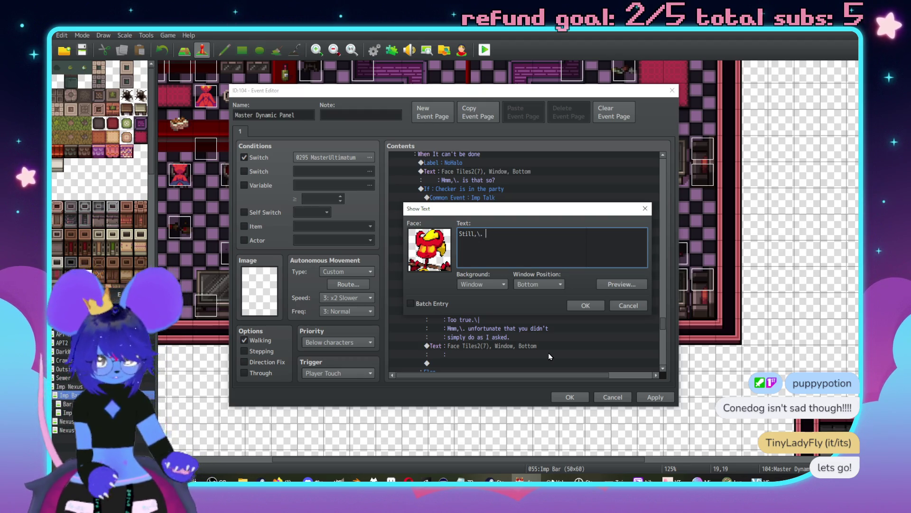
type("I'm tired of this")
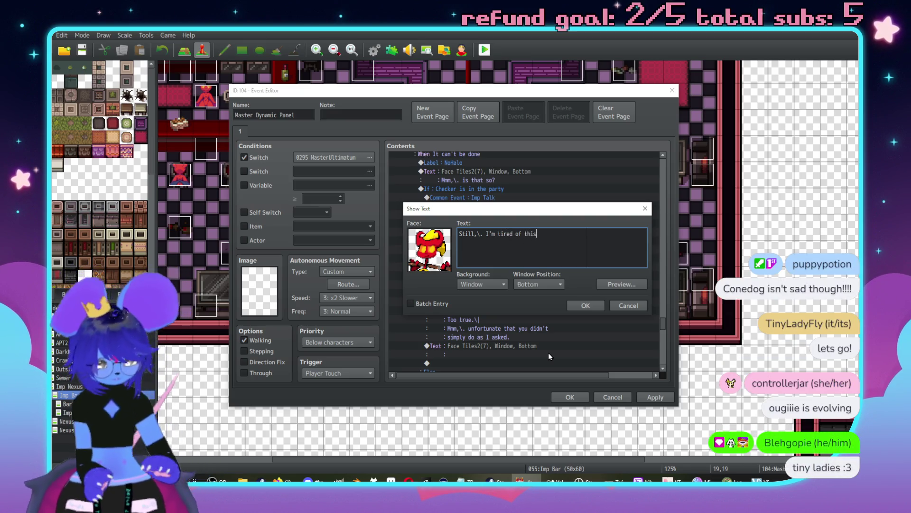
key("BackSpace")
key("BackSpace")
key("BackSpace")
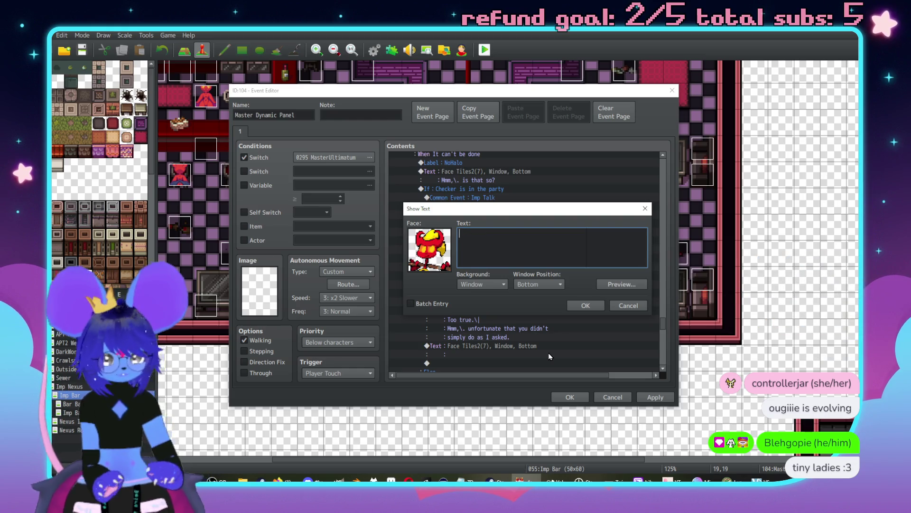
type("Luckyfor you that I'm t")
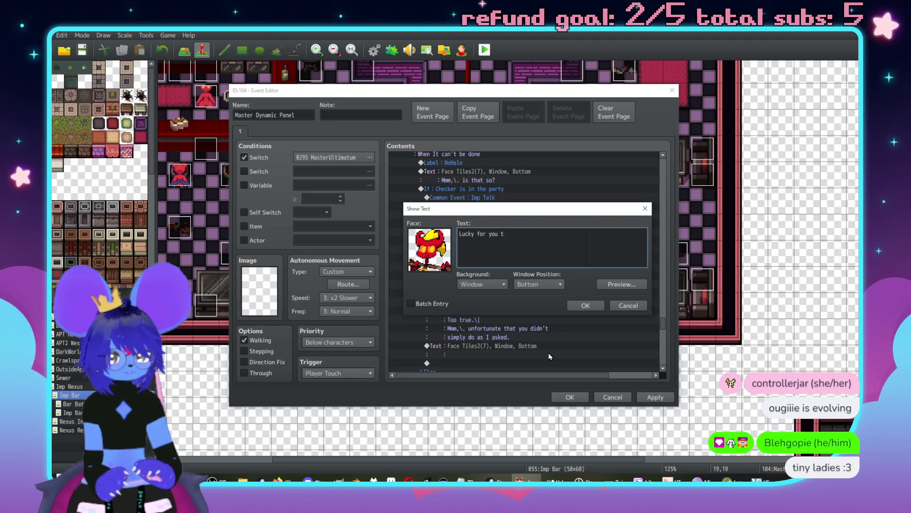
type("ired")
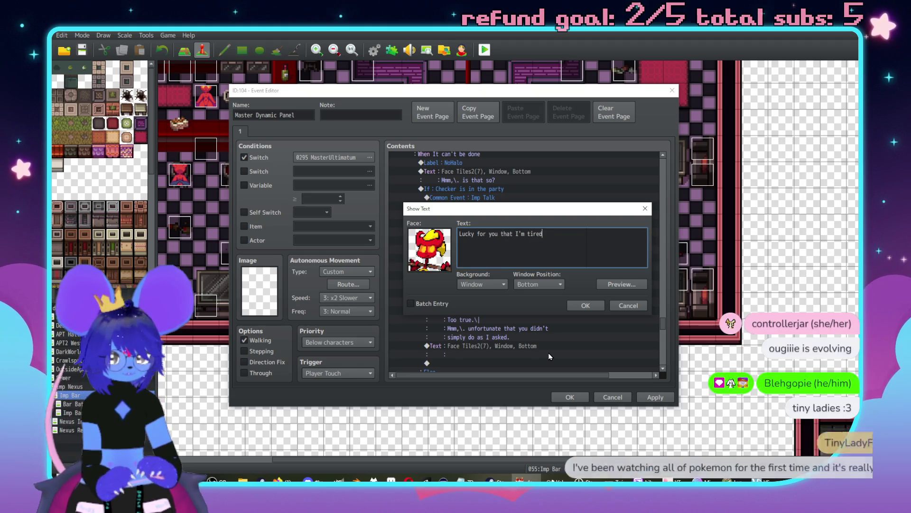
type(" of this,\\.")
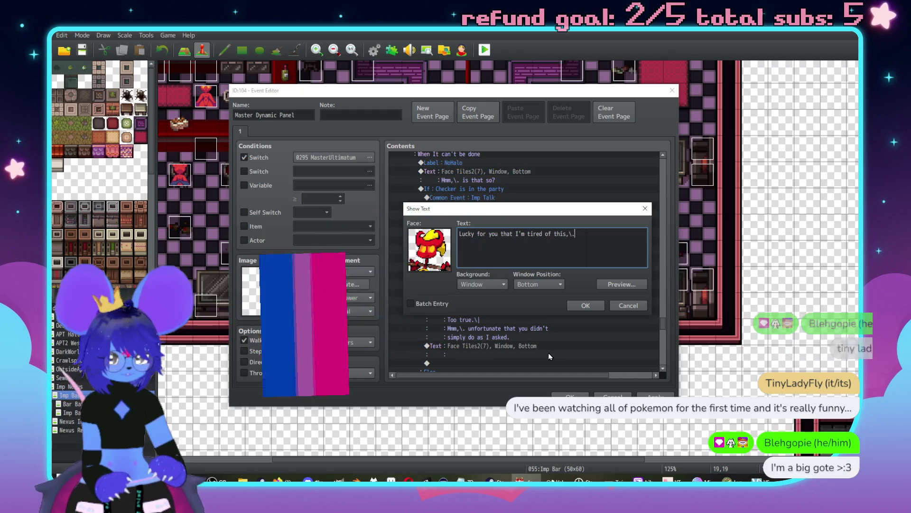
type(" \\c[8]pussy\\c[0].")
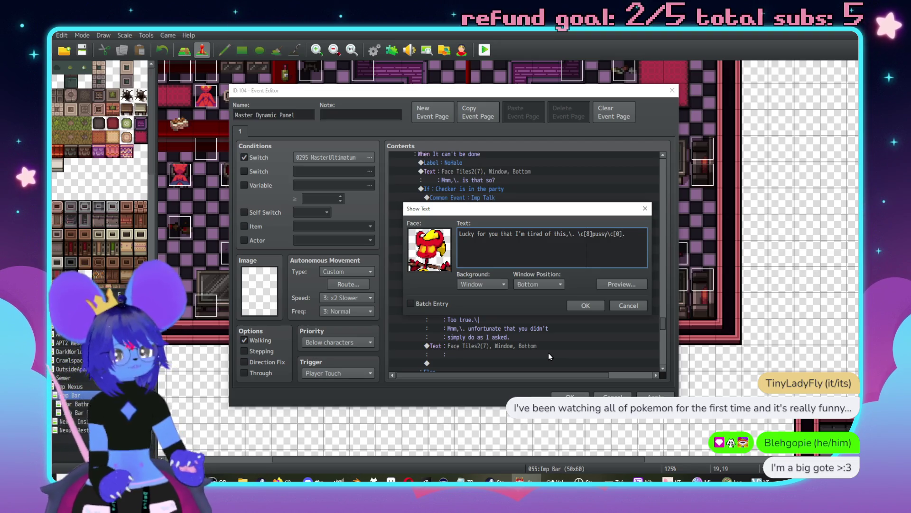
key("BackSpace")
key("BackSpace")
key("BackSpace")
type("meat")
left_click(631, 255)
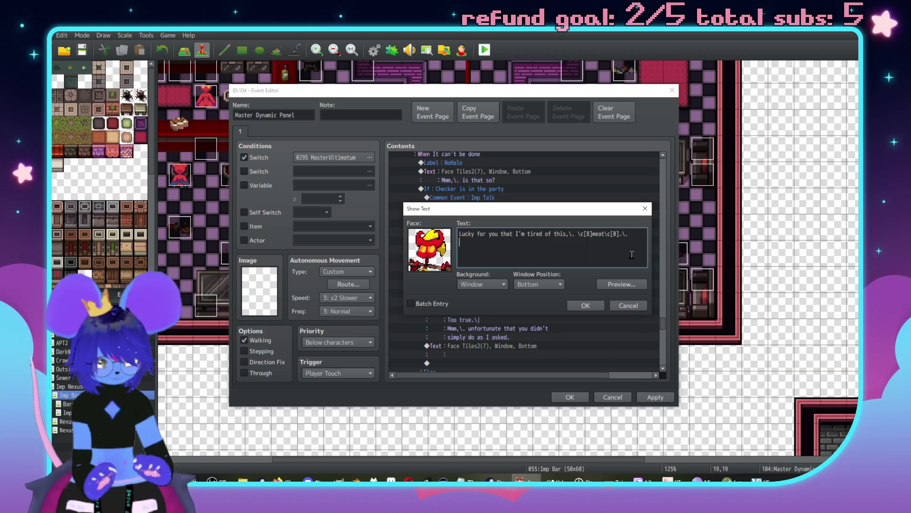
type("I've already mo")
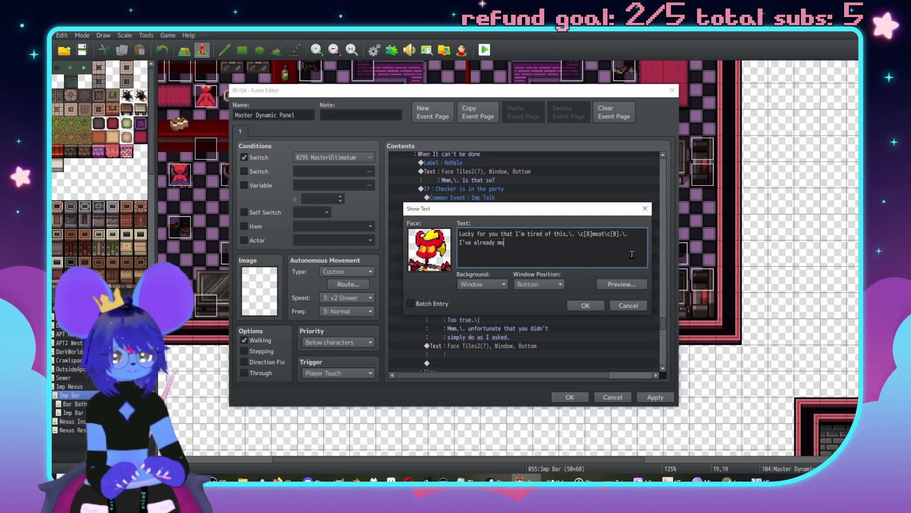
type("ved onm fr")
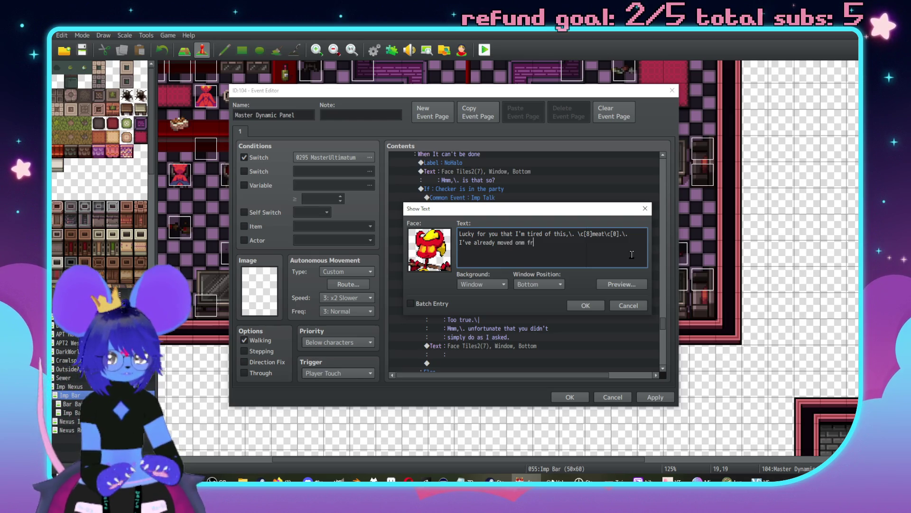
key("BackSpace")
key("BackSpace")
key("BackSpace")
key("BackSpace")
type(" from youru t")
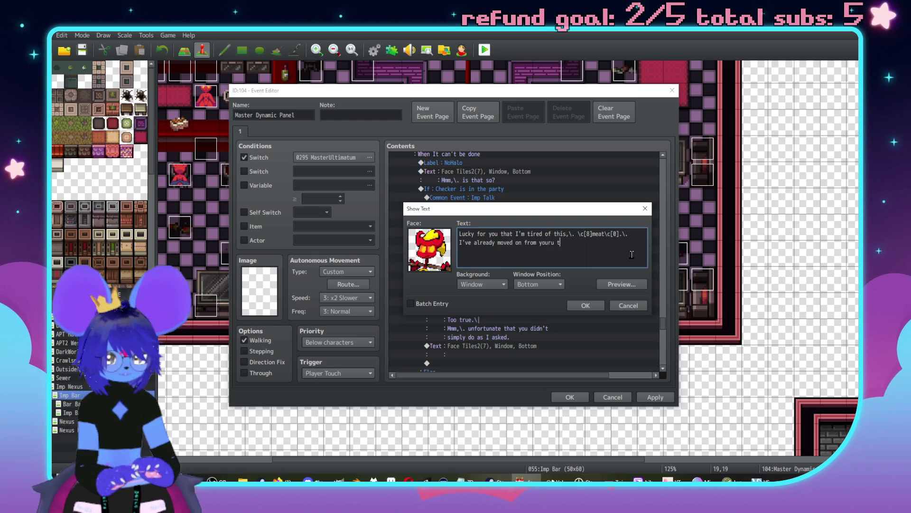
type("dious l")
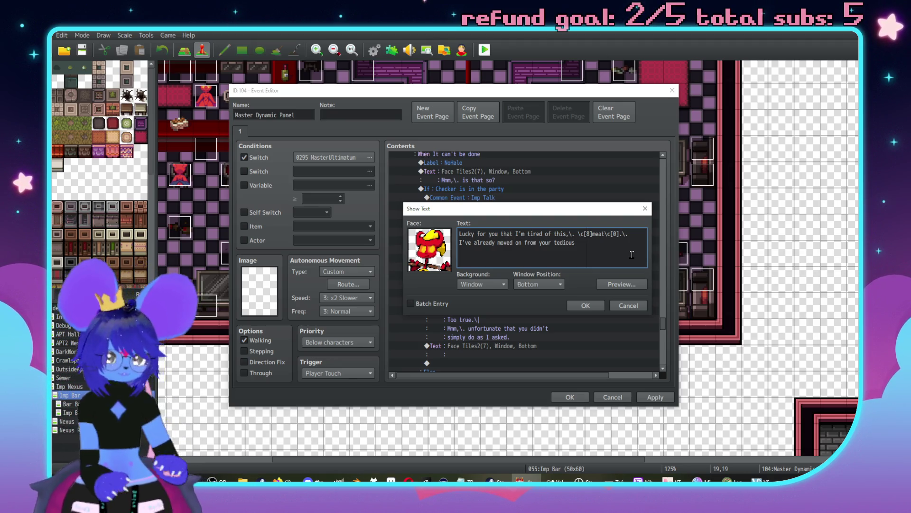
type("s.")
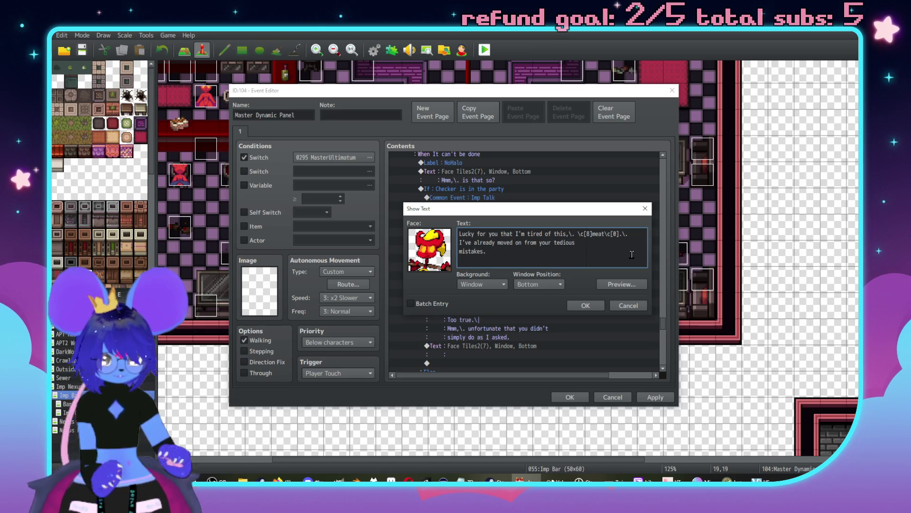
key("Delete")
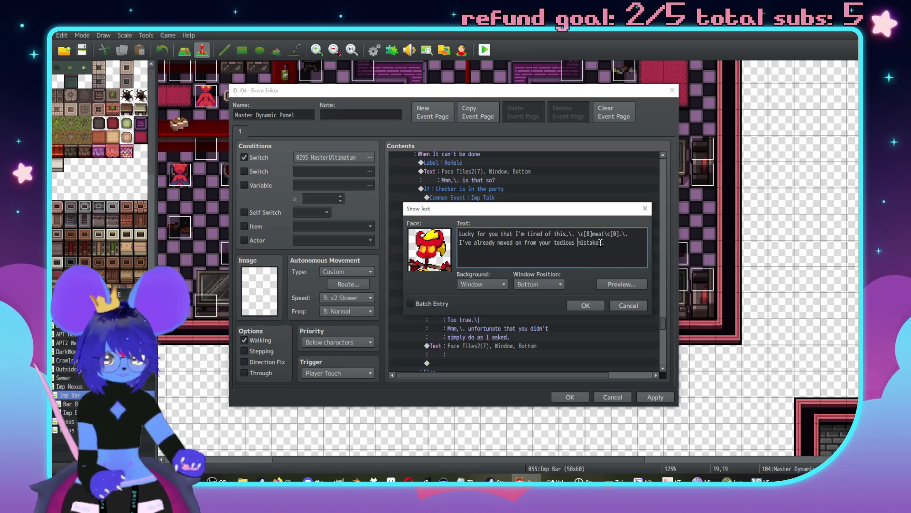
left_click(588, 308)
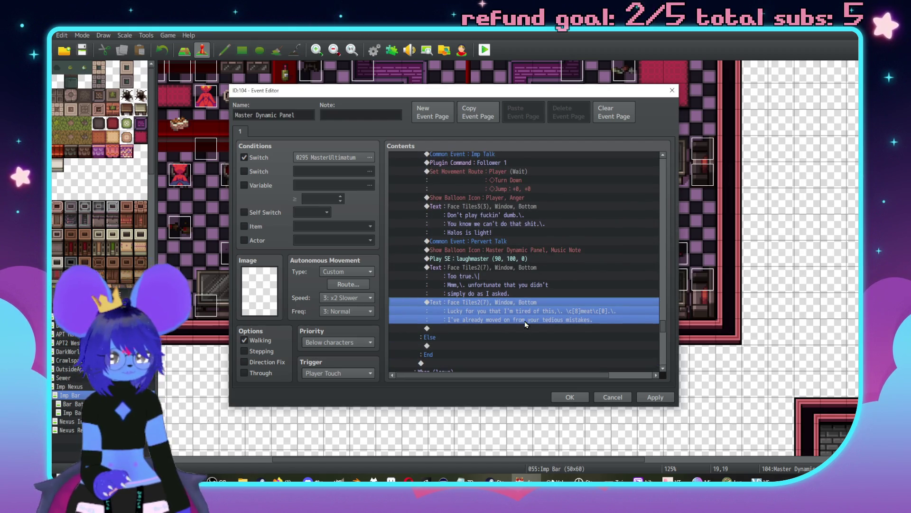
- Add a red-bird message: 'You can go on to see the daemon. Just remember who it belongs to.'
double_click(525, 328)
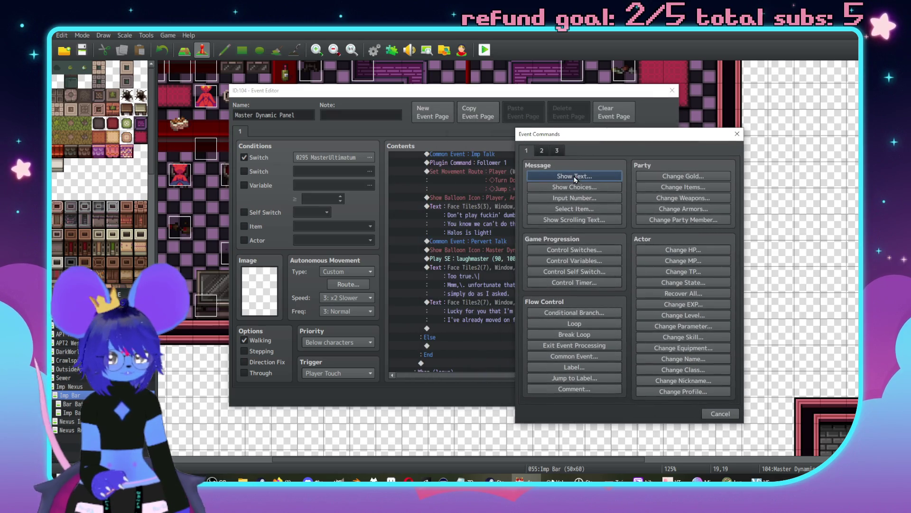
left_click(574, 176)
key("ctrl+v")
double_click(539, 263)
double_click(671, 280)
type("mon")
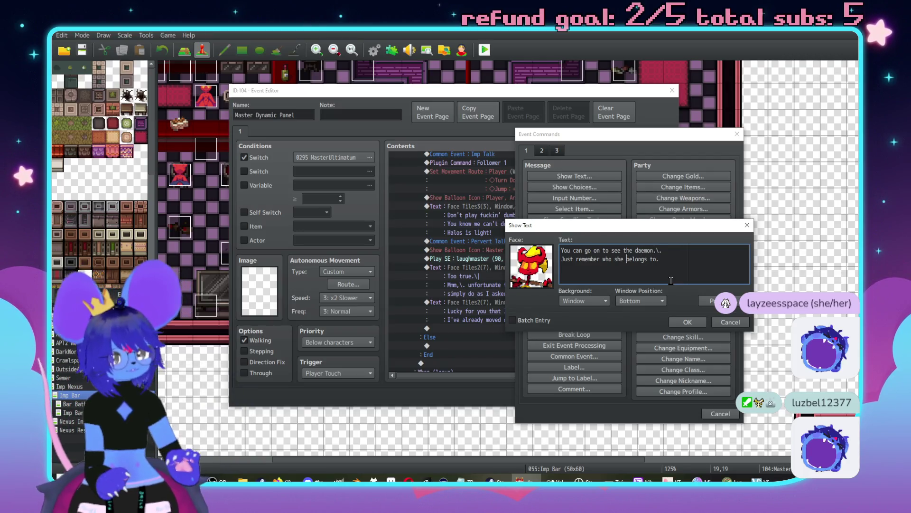
key("BackSpace")
key("BackSpace")
key("BackSpace")
type("it")
left_click(694, 322)
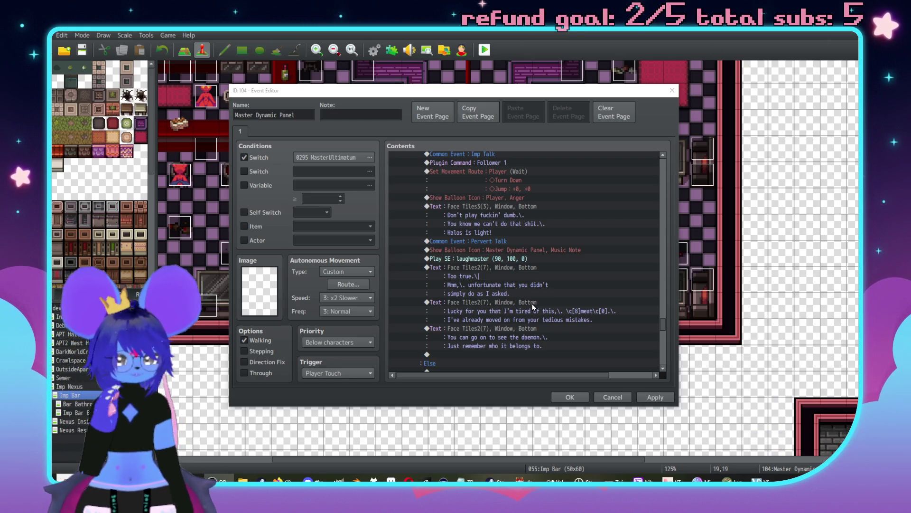
- Add 'You're no longer fun,\. and' to the 'Lucky for you' message and break the line after 'moved'
left_click(613, 304)
double_click(622, 303)
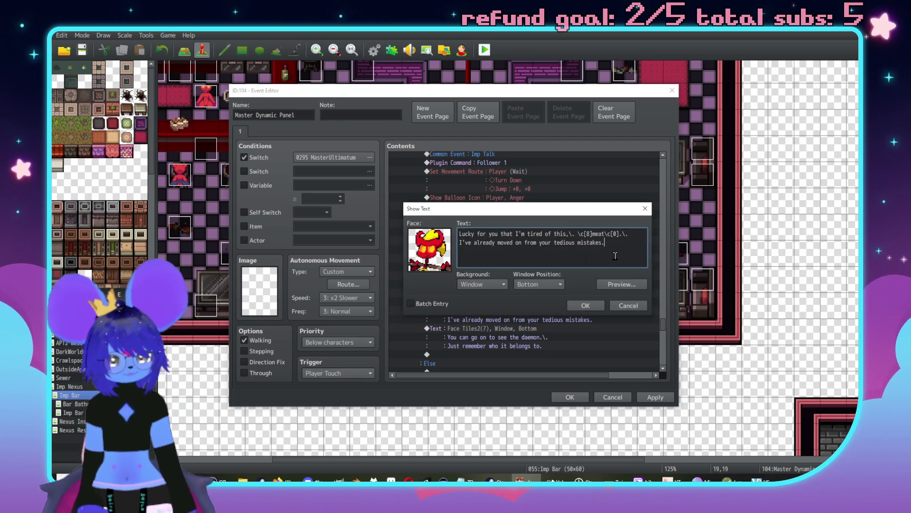
key("Return")
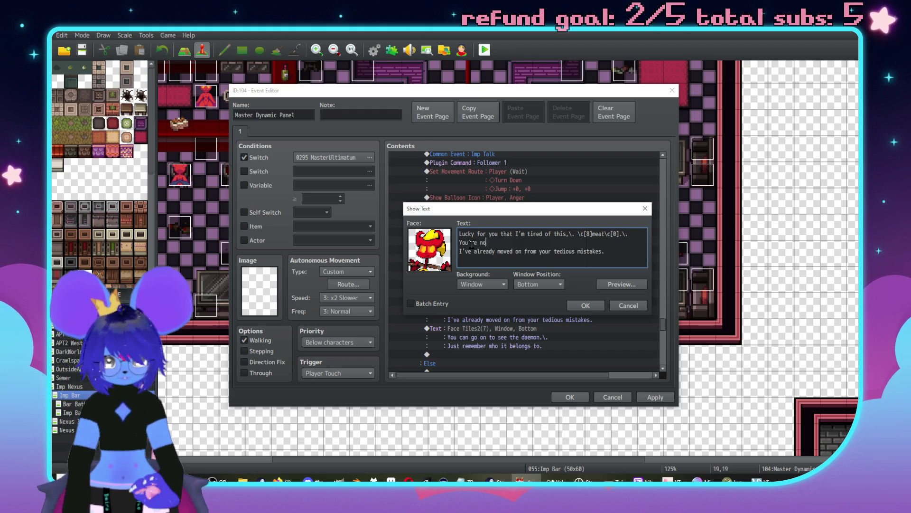
type(" longer f")
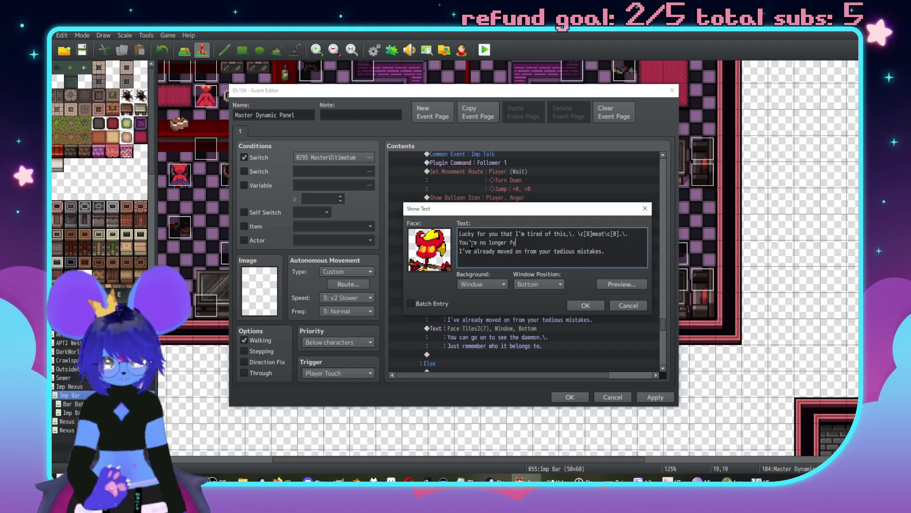
type("un,\\. and")
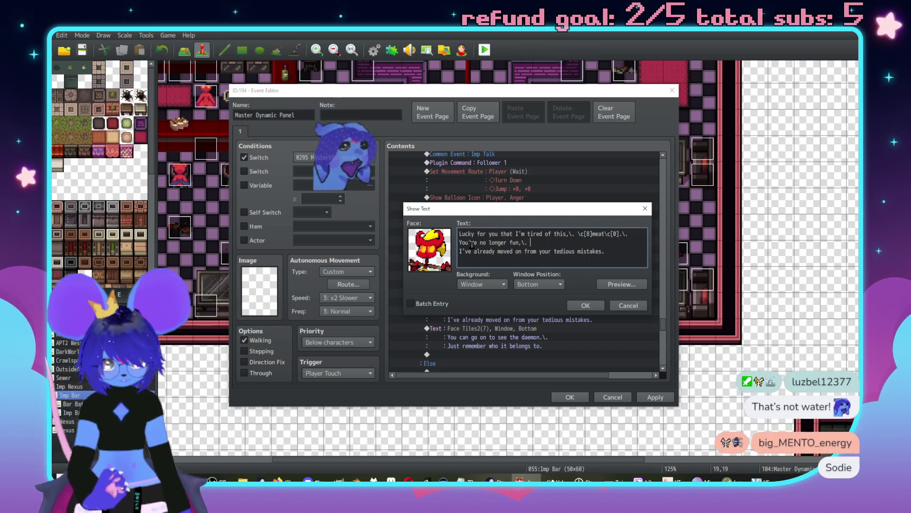
key("Delete")
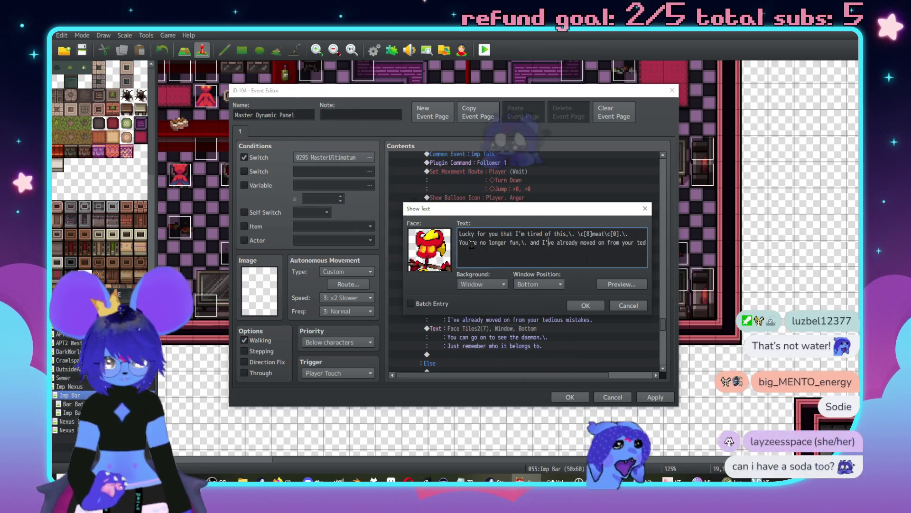
key("Right")
key("Right")
key("Right")
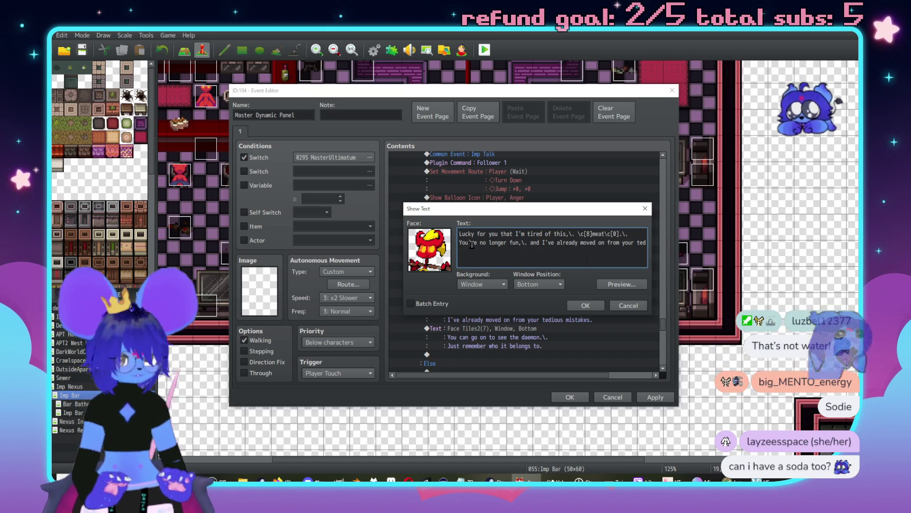
key("Return")
key("Delete")
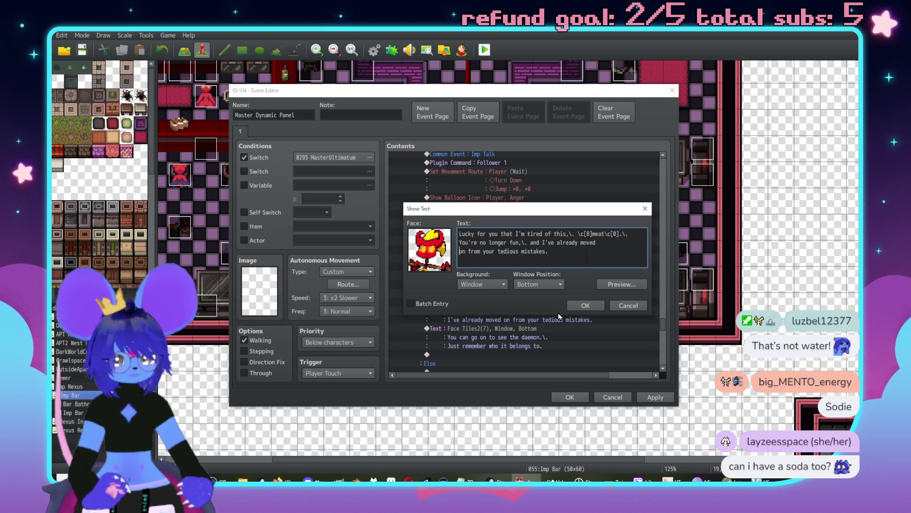
left_click(588, 308)
scroll(553, 247, "down", 2)
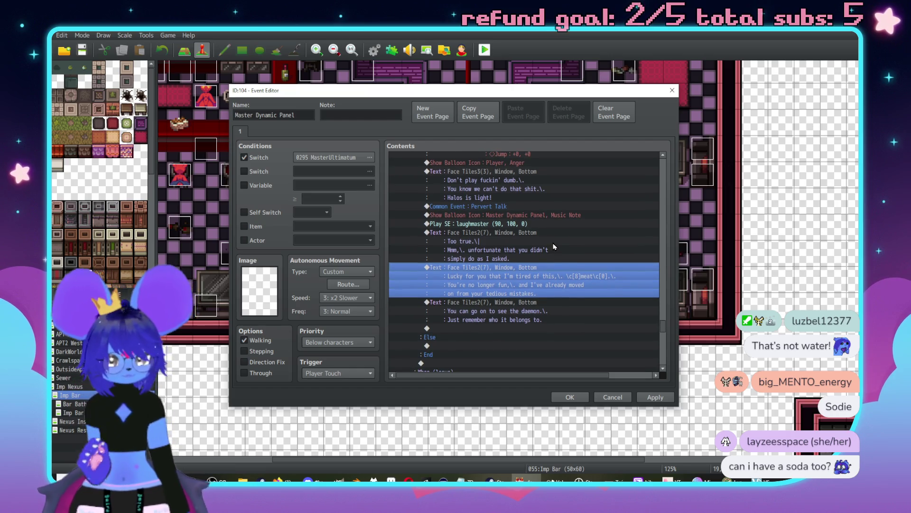
scroll(511, 312, "down", 2)
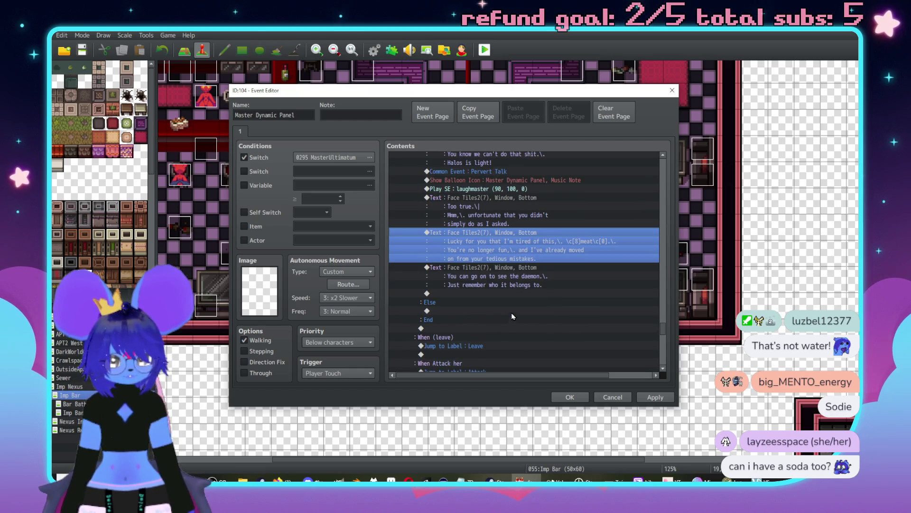
double_click(498, 293)
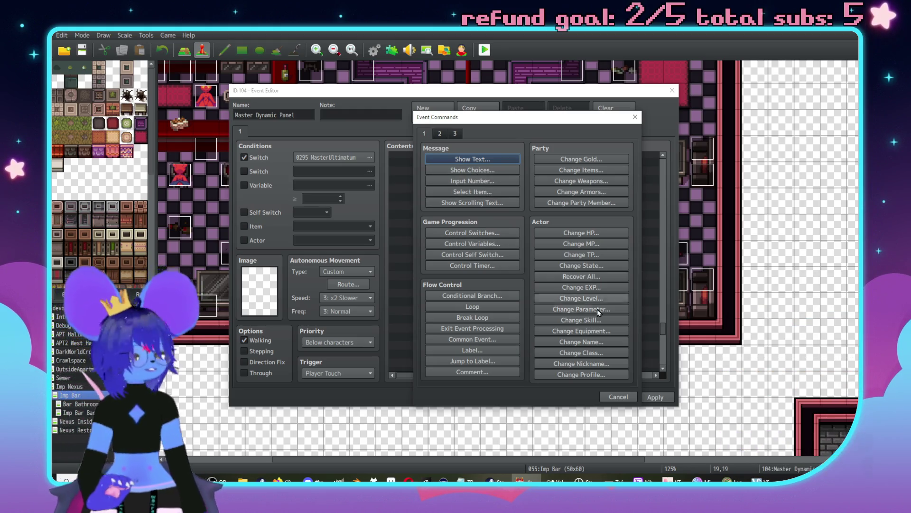
left_click(616, 396)
scroll(535, 266, "up", 3)
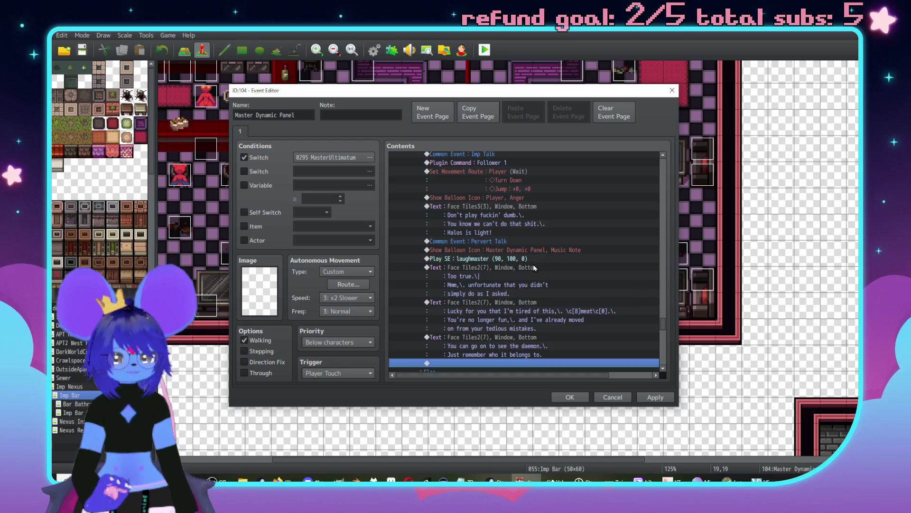
scroll(535, 267, "down", 3)
scroll(499, 275, "up", 1)
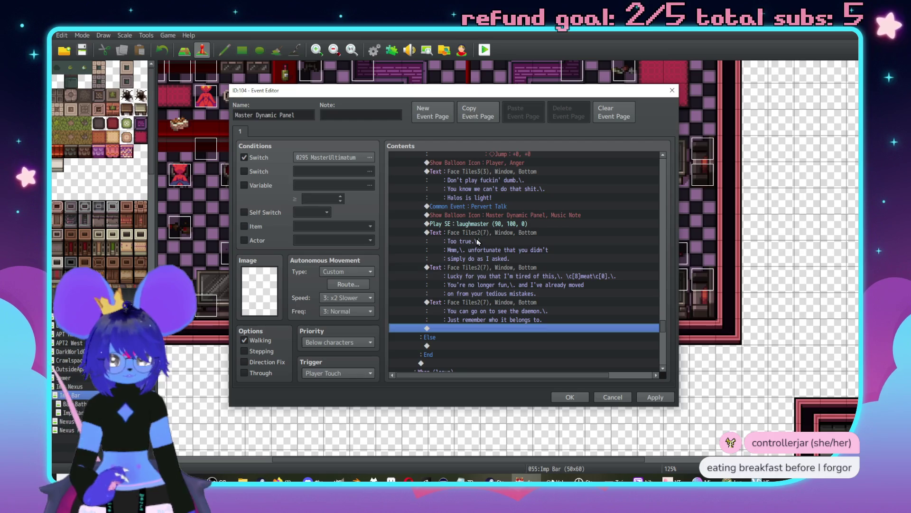
left_click(480, 267)
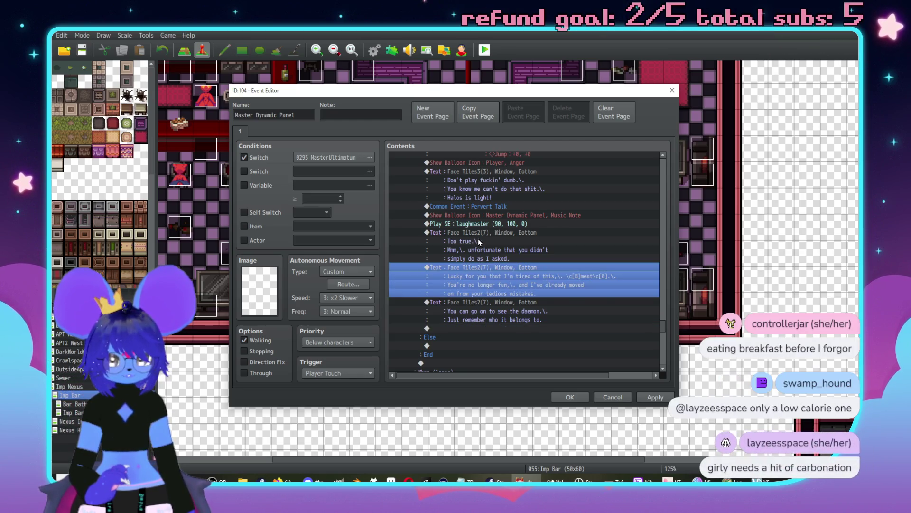
left_click(476, 239)
left_click(485, 221)
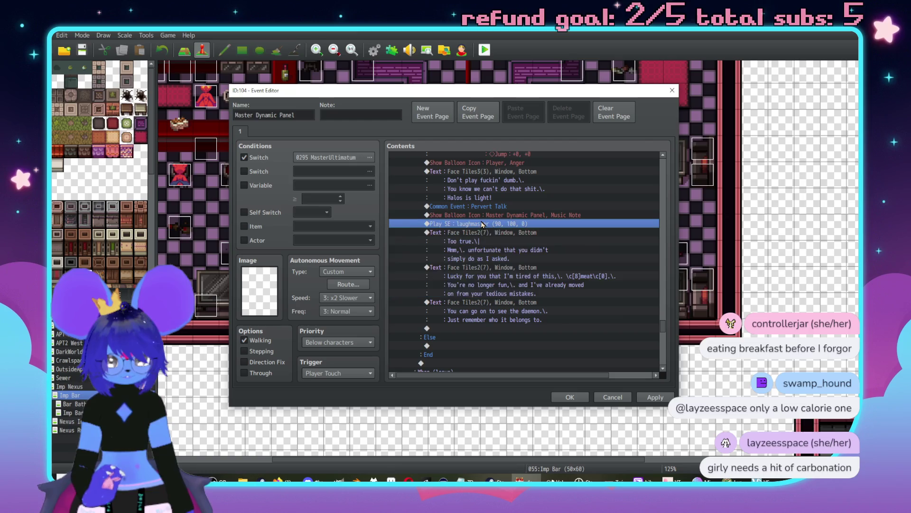
left_click(484, 216)
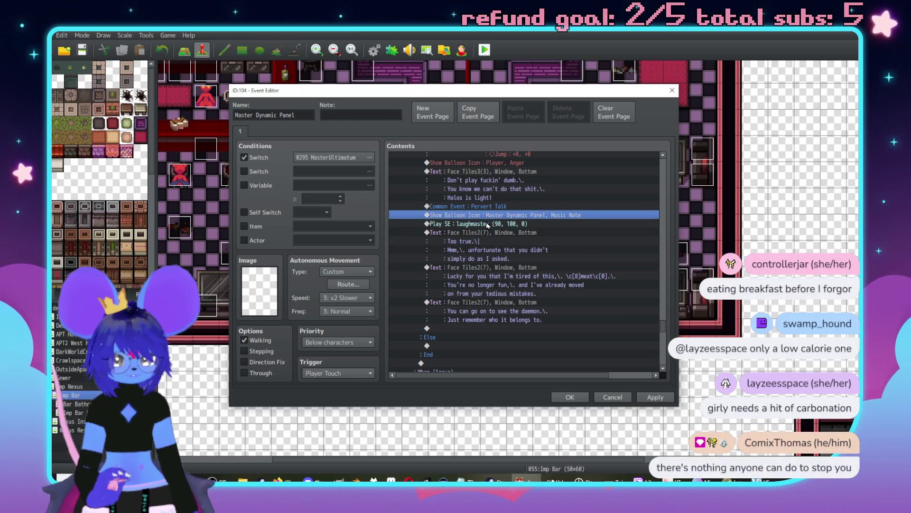
- Paste a copy of the Follower 1 plugin command before the Tiles3 message and change it to Follower 0
scroll(494, 266, "up", 4)
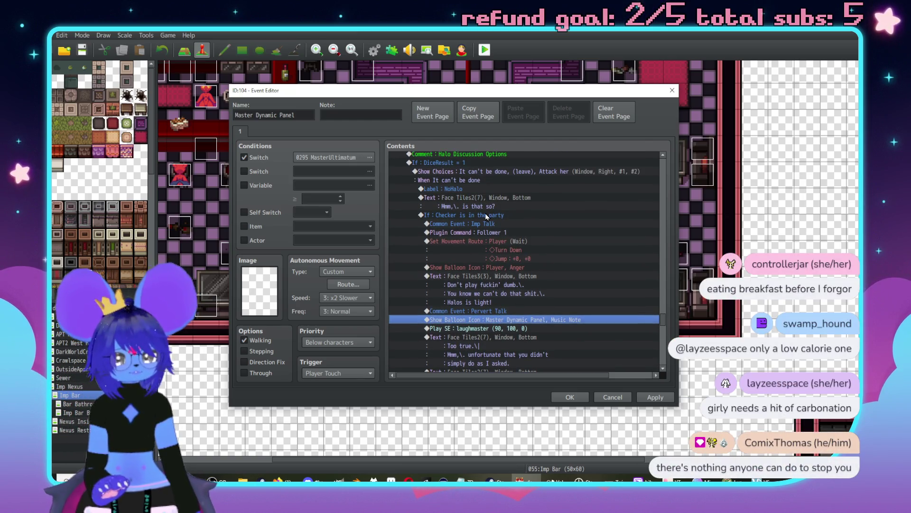
left_click(498, 234)
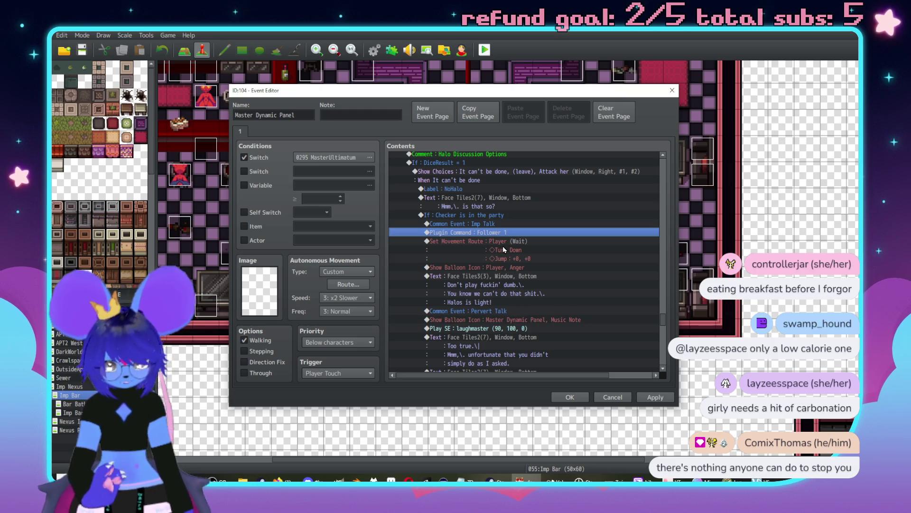
left_click(507, 276)
key("ctrl+v")
double_click(507, 276)
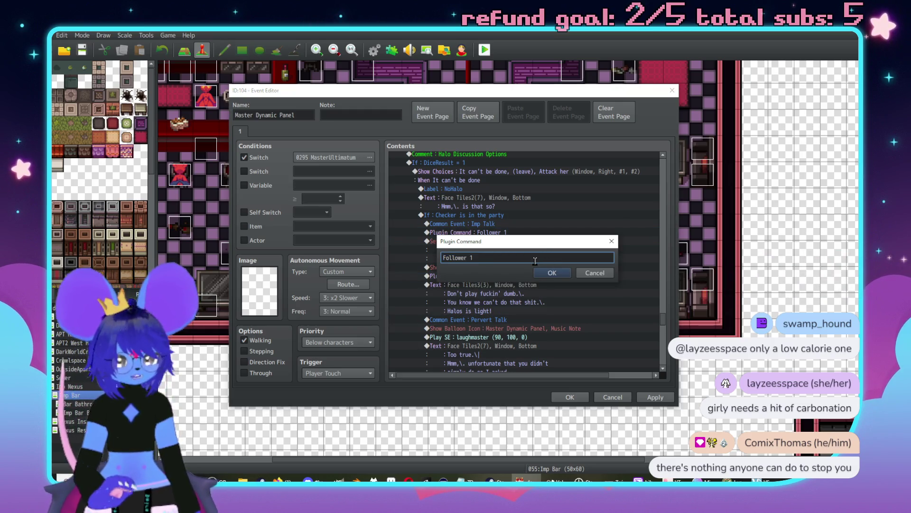
type("0")
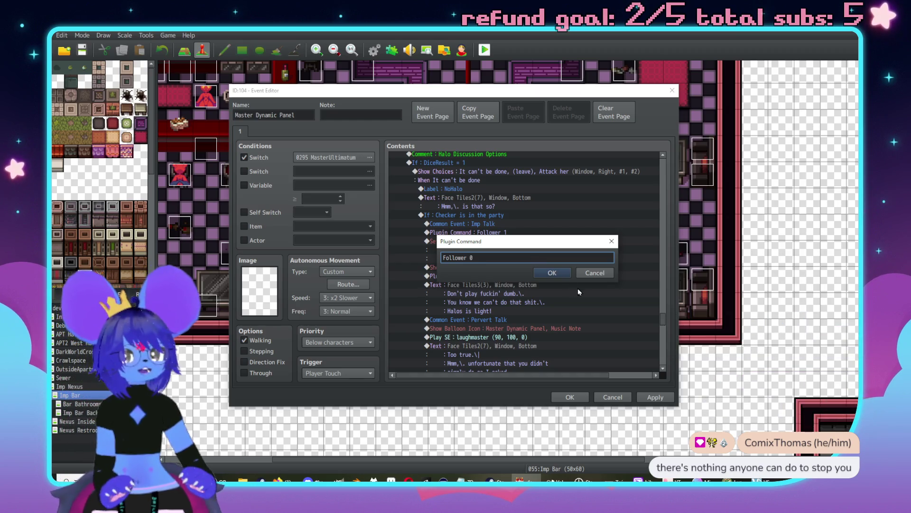
left_click(564, 277)
scroll(572, 291, "down", 3)
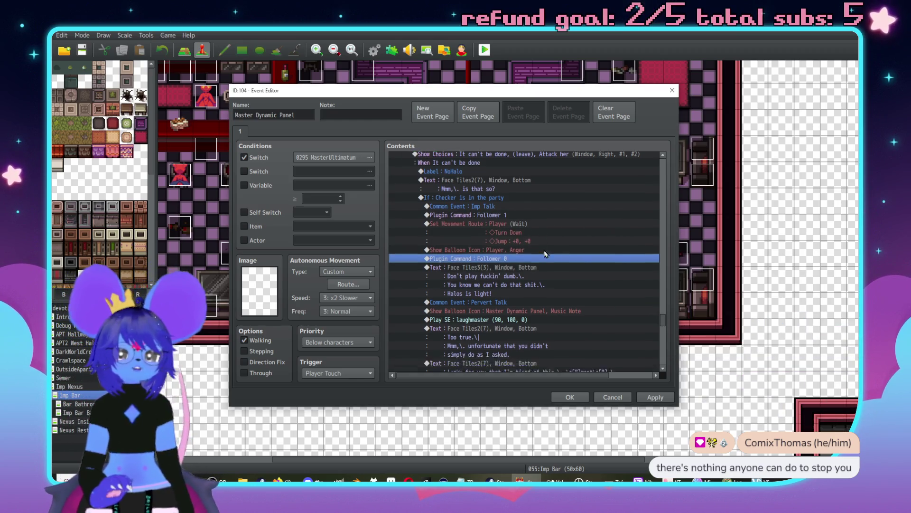
scroll(572, 291, "down", 1)
scroll(539, 283, "up", 3)
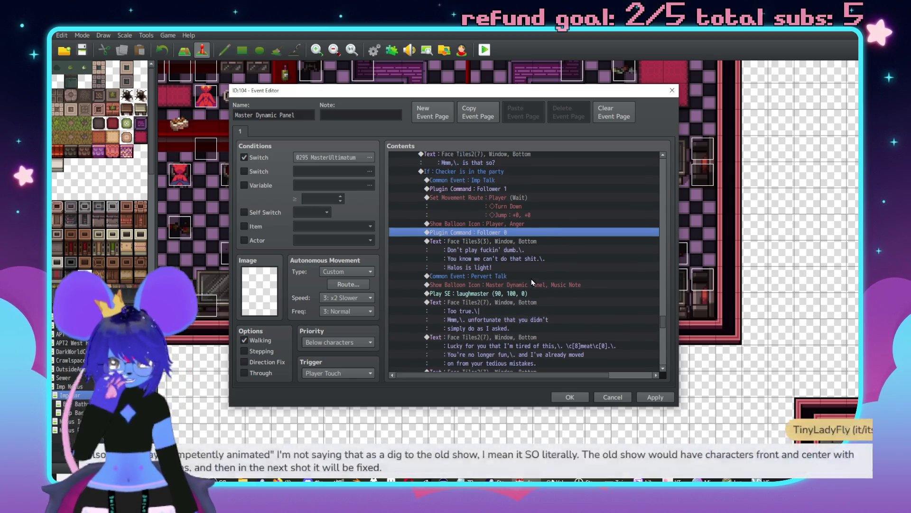
scroll(546, 280, "down", 5)
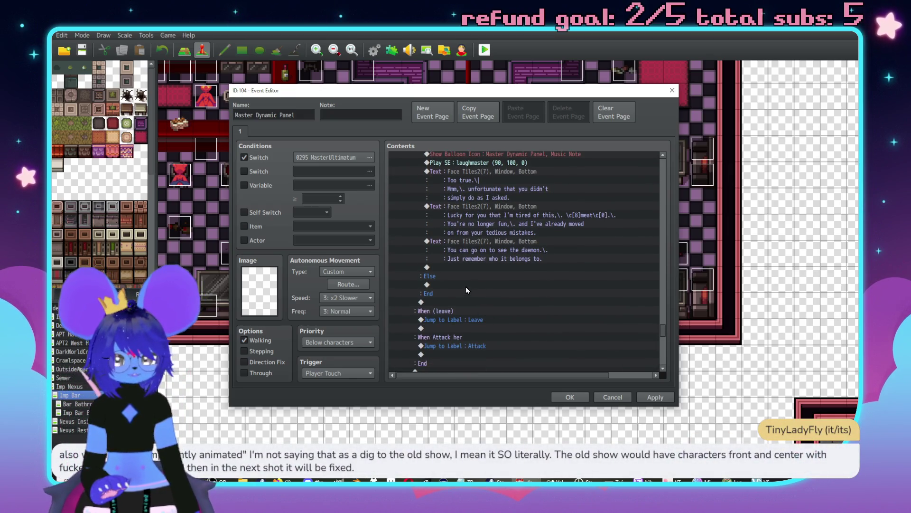
double_click(466, 285)
- Start a Show Text under Else using the red-and-yellow Face Tiles2 face
left_click_drag(503, 117, 591, 130)
left_click(541, 172)
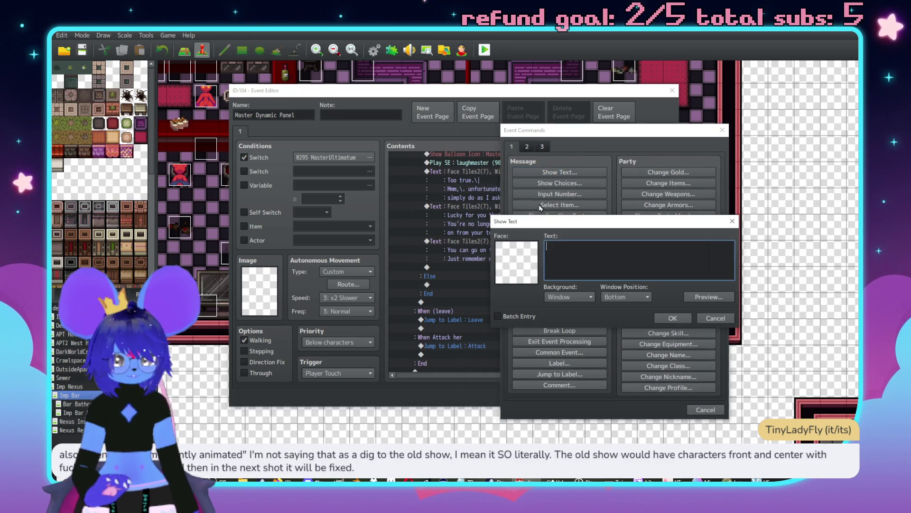
double_click(515, 257)
left_click(497, 196)
left_click(514, 205)
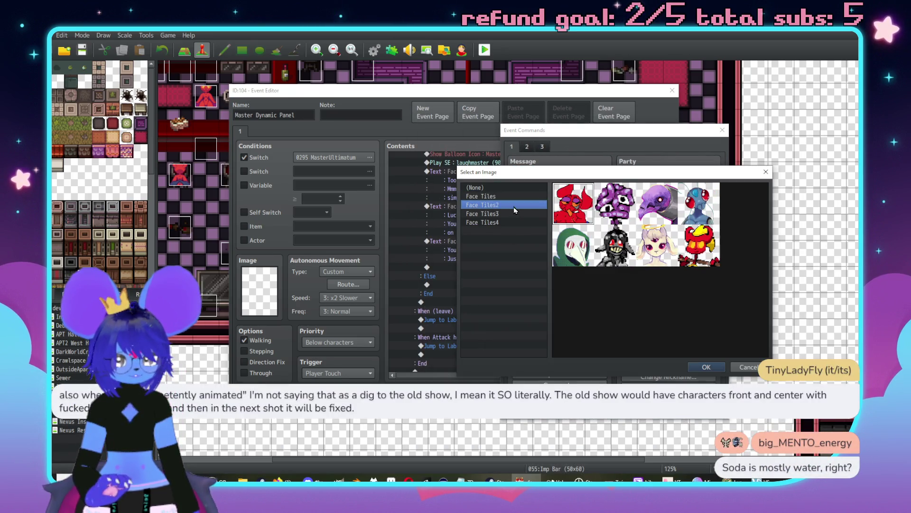
double_click(705, 256)
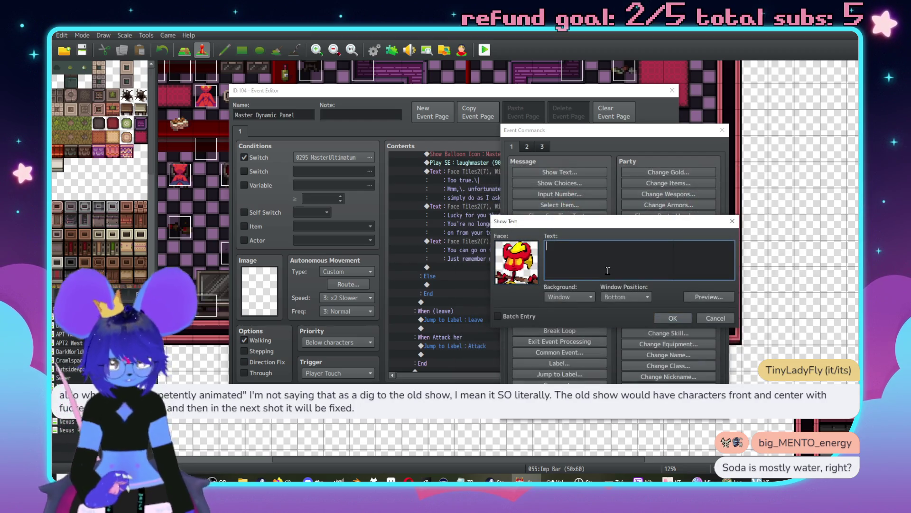
- Enter 'You say you talked to them,\. and they told / you it wasn't possibly?' as the message text
type("You t")
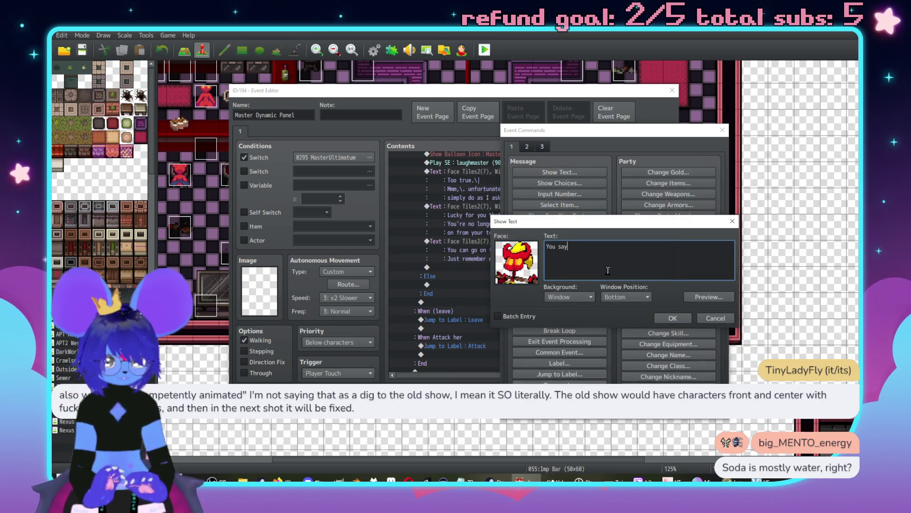
type("alked to them,\\. and they")
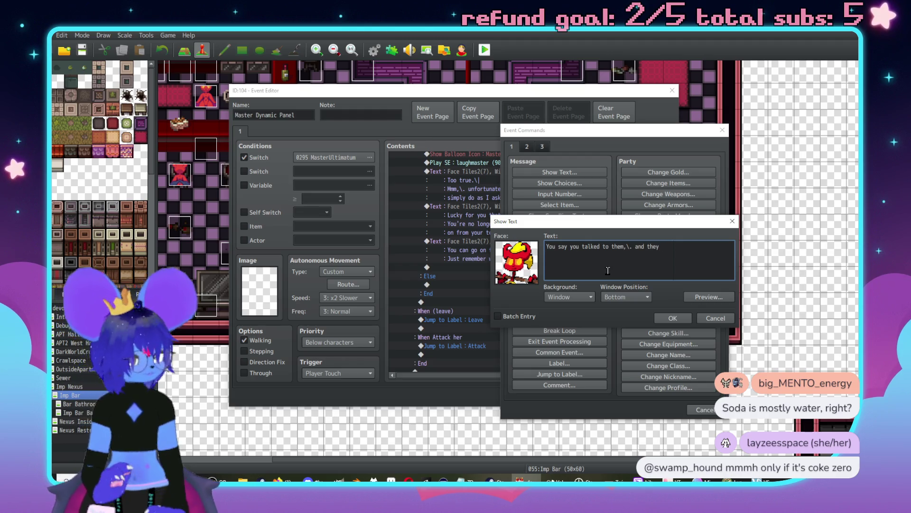
type(" told")
key("Return")
type("you it")
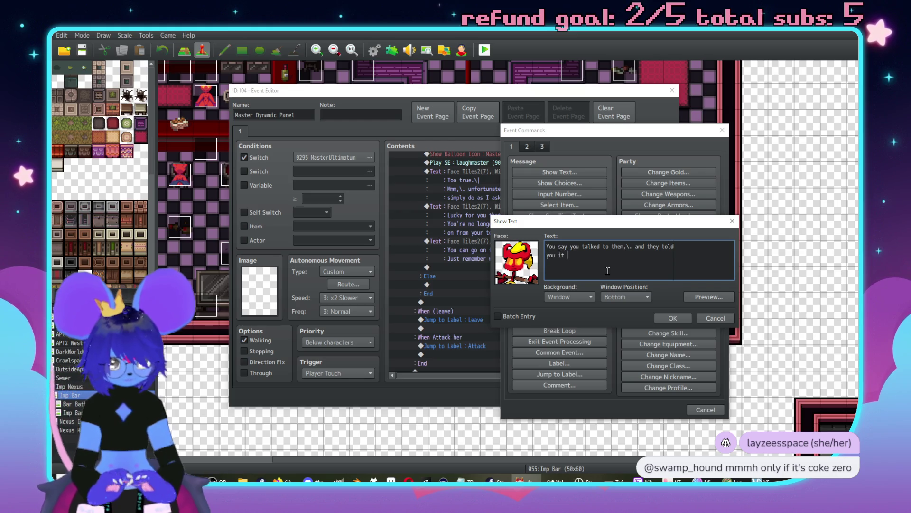
type(" wasn't possibly?\\")
key("Return")
type(".")
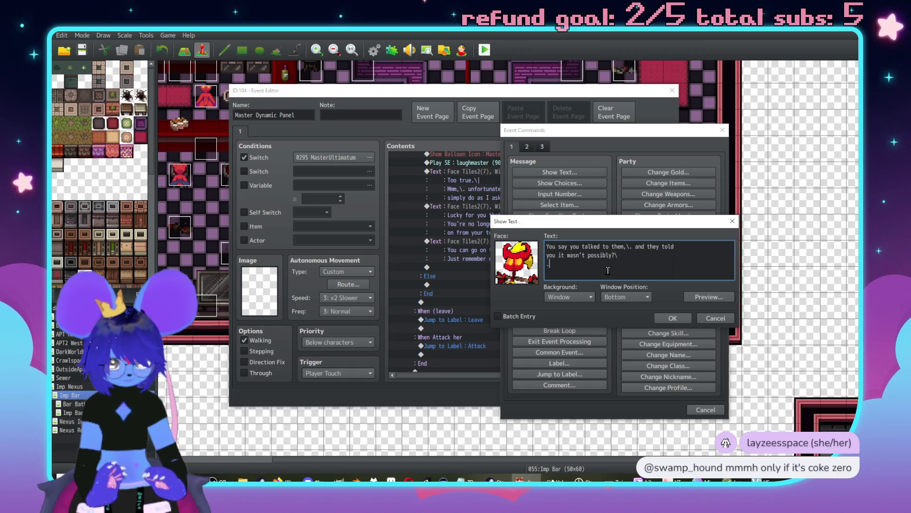
key("BackSpace")
type("And you l")
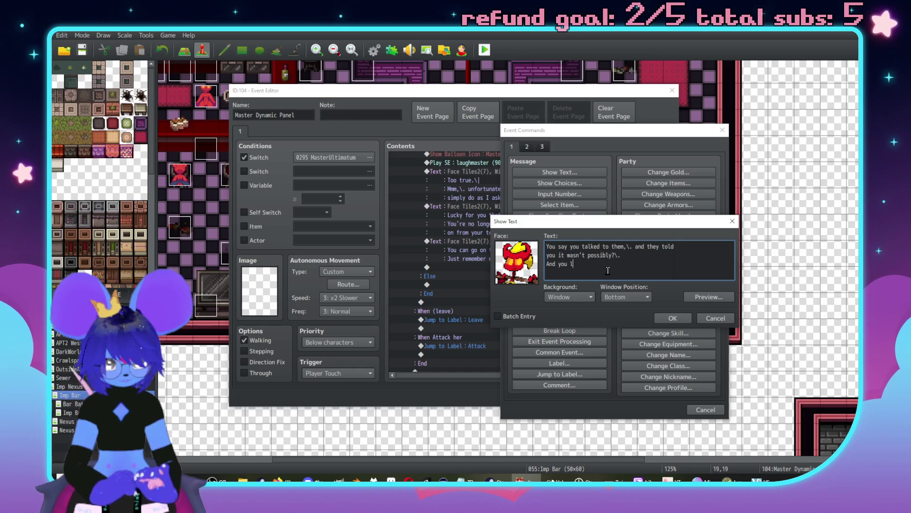
type("ou v")
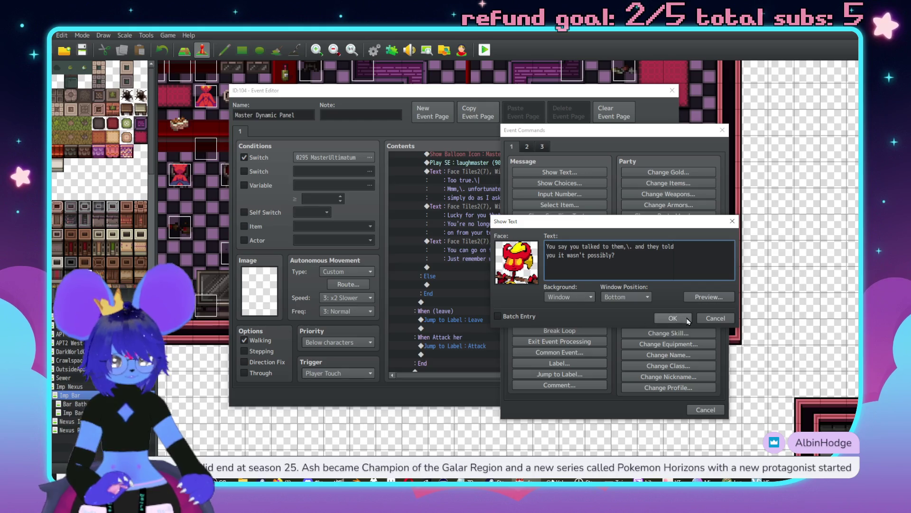
left_click(673, 317)
left_click(484, 198)
left_click(484, 190)
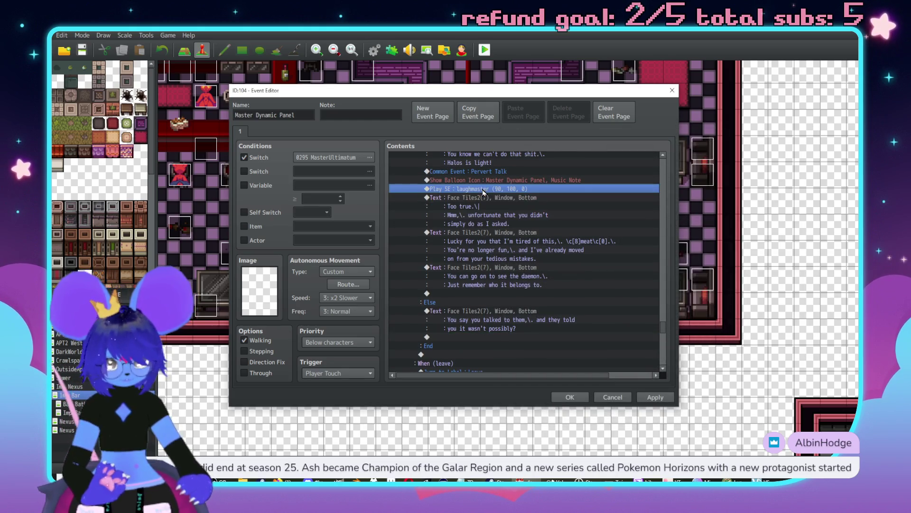
- Add the message 'And you believed that?' with the last Face Tiles2 portrait below the laugh sound
scroll(500, 199, "down", 1)
left_click(501, 313)
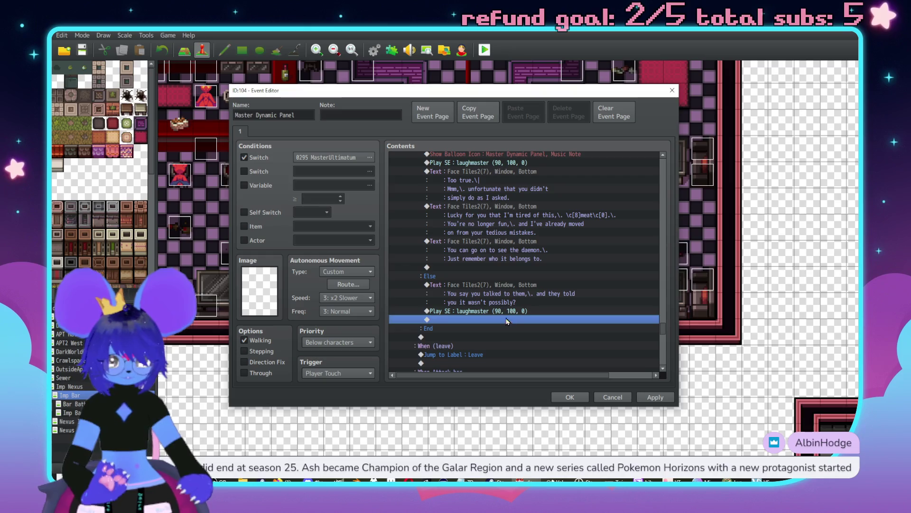
double_click(498, 322)
left_click(472, 159)
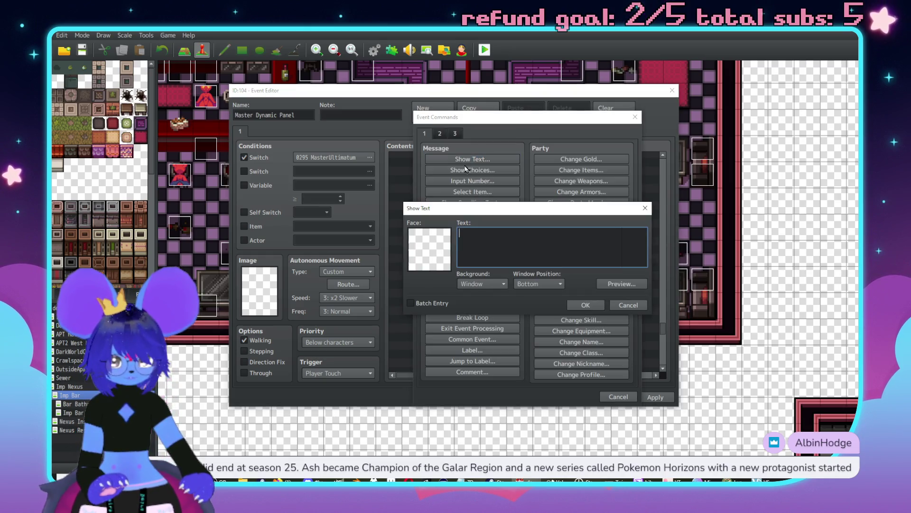
double_click(429, 244)
double_click(611, 232)
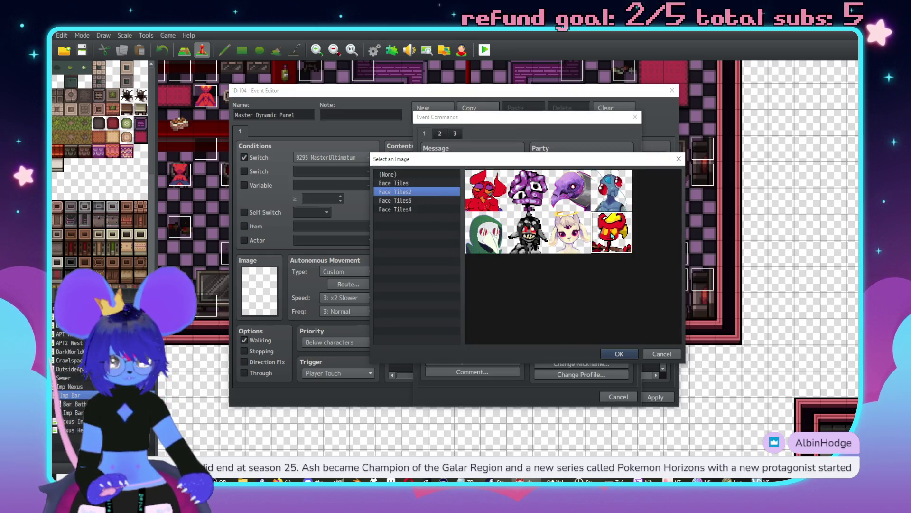
type("And you believef")
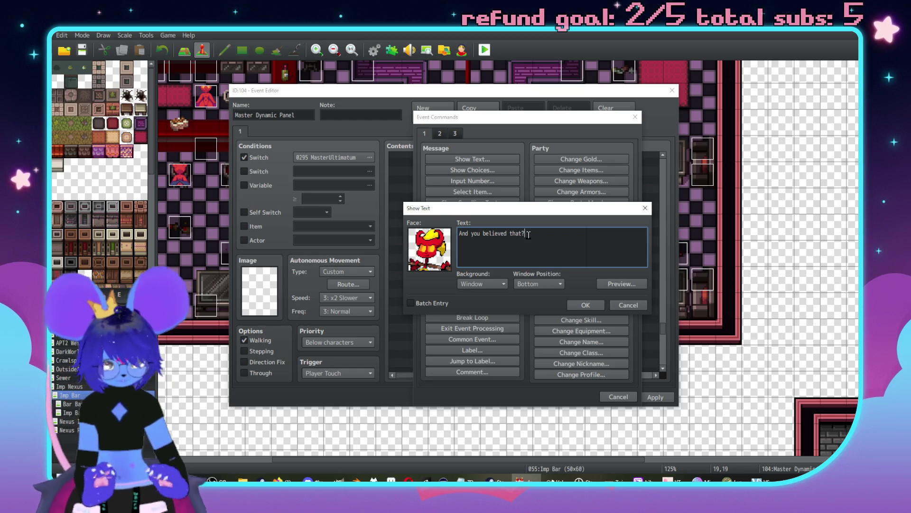
left_click(587, 306)
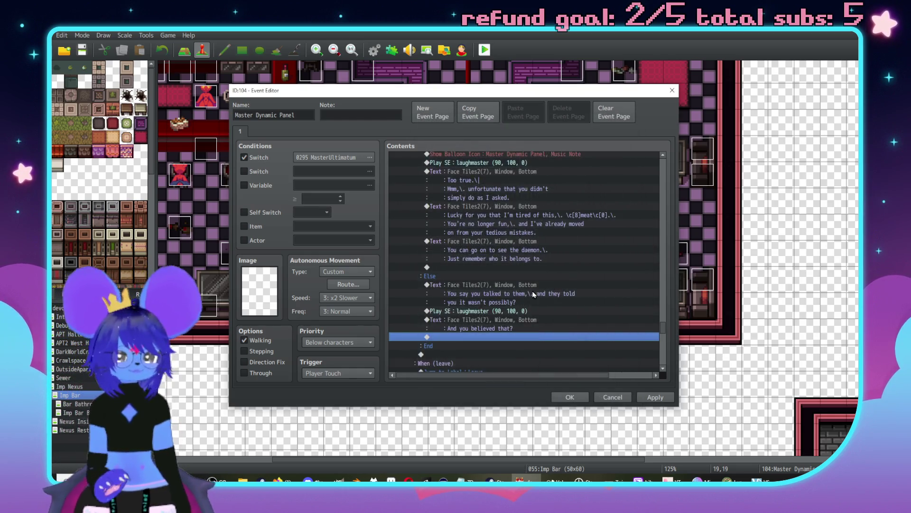
scroll(527, 299, "down", 1)
double_click(517, 303)
- Insert another Show Text message using the last Face Tiles2 portrait
left_click(555, 172)
double_click(507, 245)
left_click(502, 195)
left_click(502, 204)
left_click(690, 247)
double_click(691, 247)
- Write the two-line insult asking whether they'd say that out of self-interest, and confirm it
type("Stupid little bitvh")
key("BackSpace")
key("BackSpace")
type("ch.\\.")
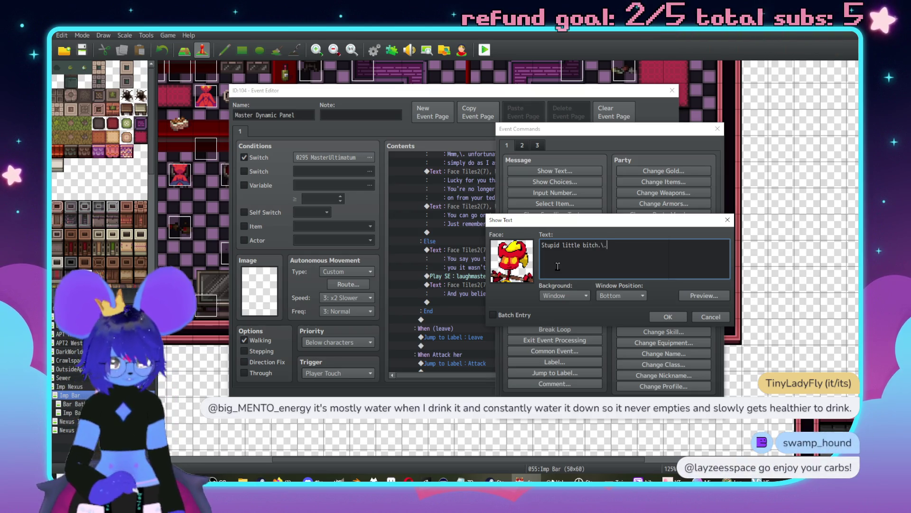
type(" Would")
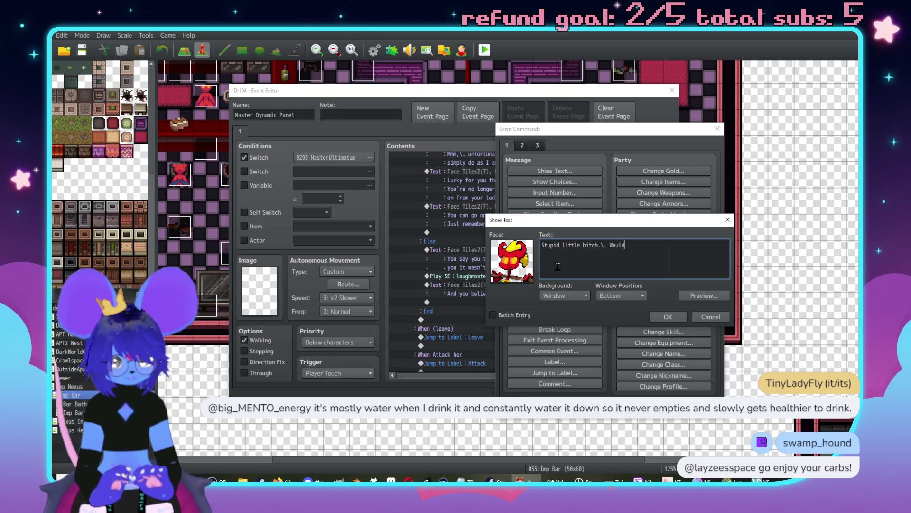
type("n't it maje")
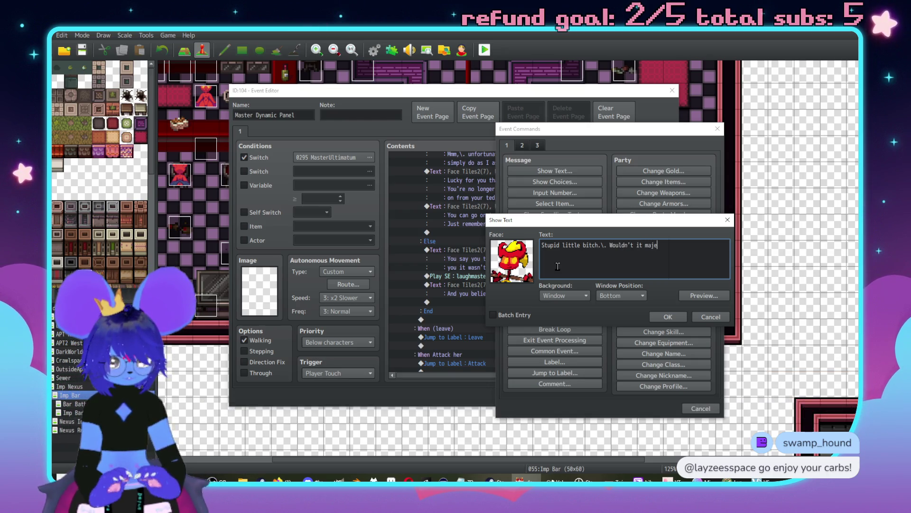
type("ke senn")
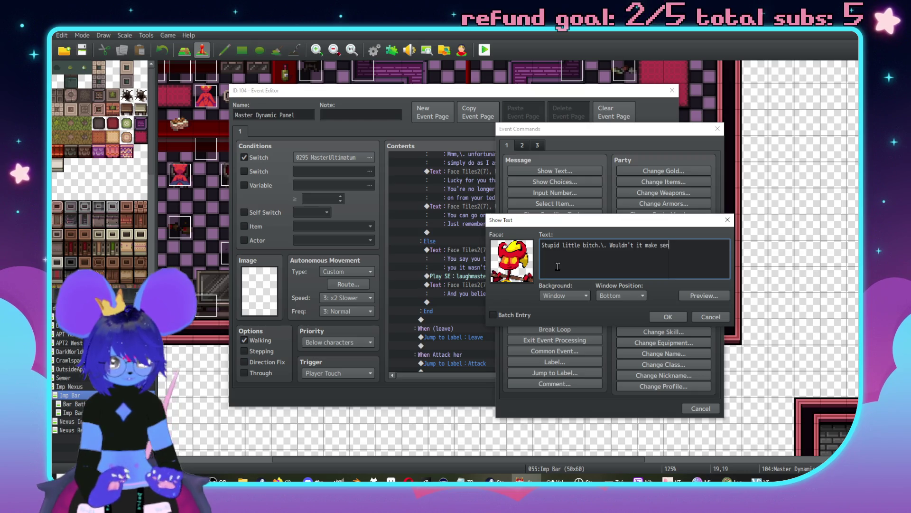
type("r th")
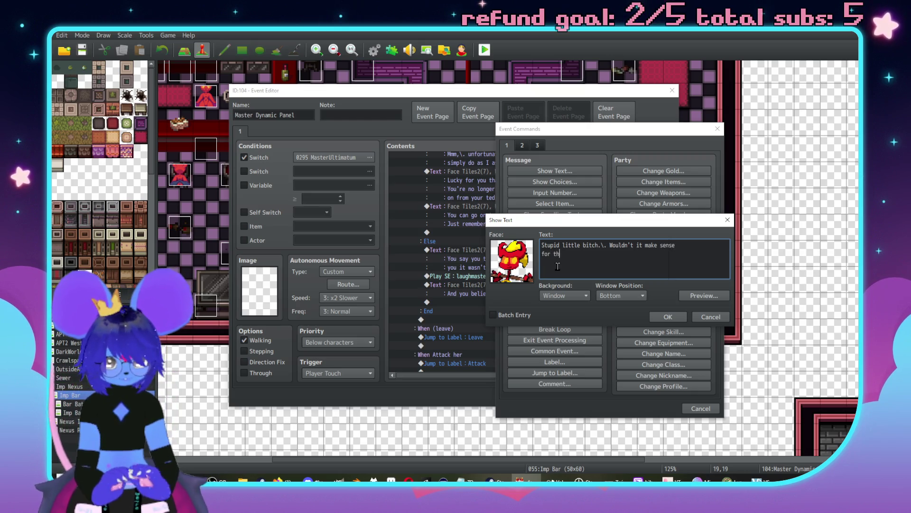
type("em to say trh")
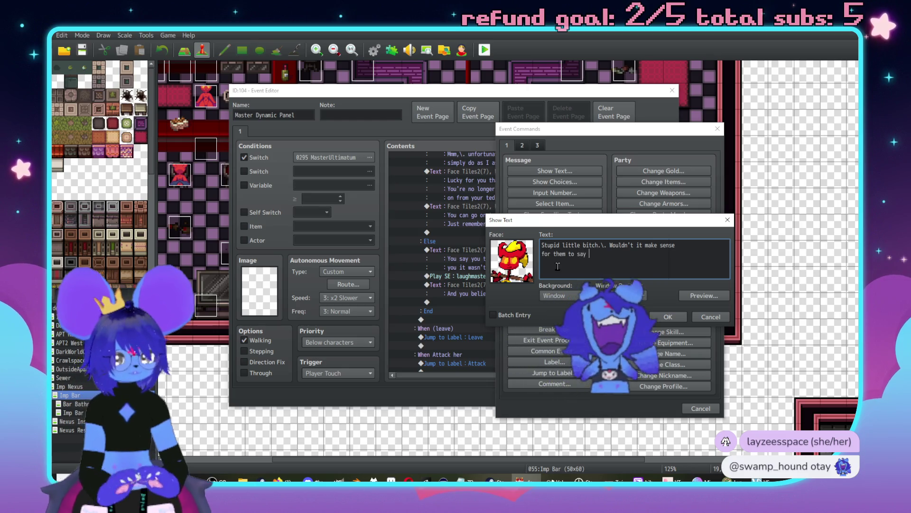
key("BackSpace")
key("BackSpace")
type("h")
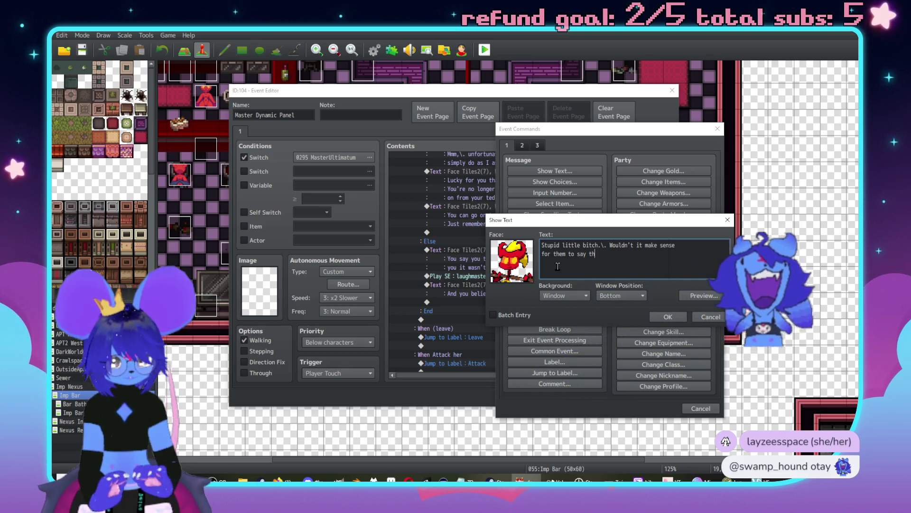
type("at out of self-interest?")
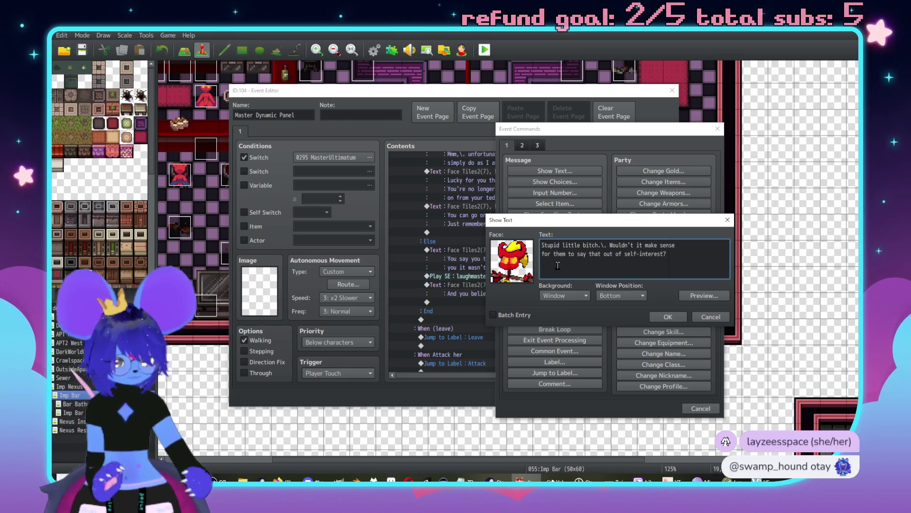
left_click(666, 316)
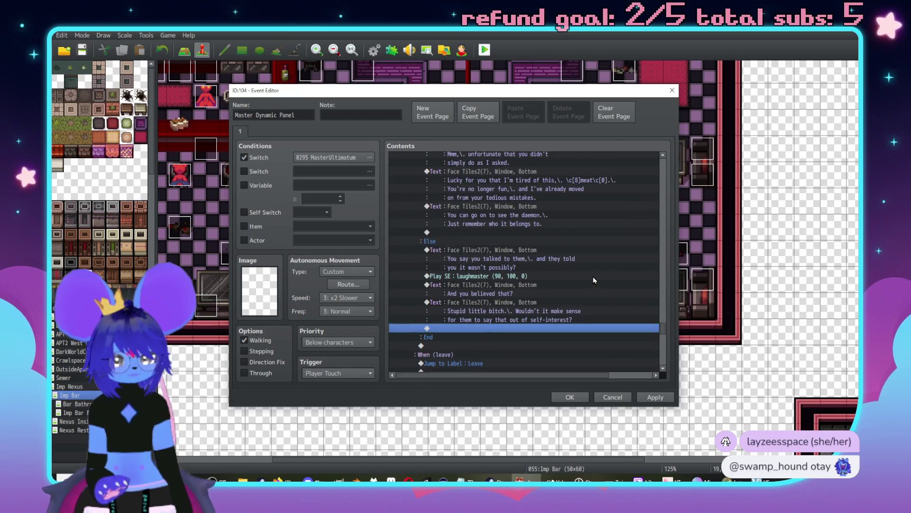
- Bring the browser with the Twitch channel to the front and move its window up over the editor
scroll(593, 279, "up", 3)
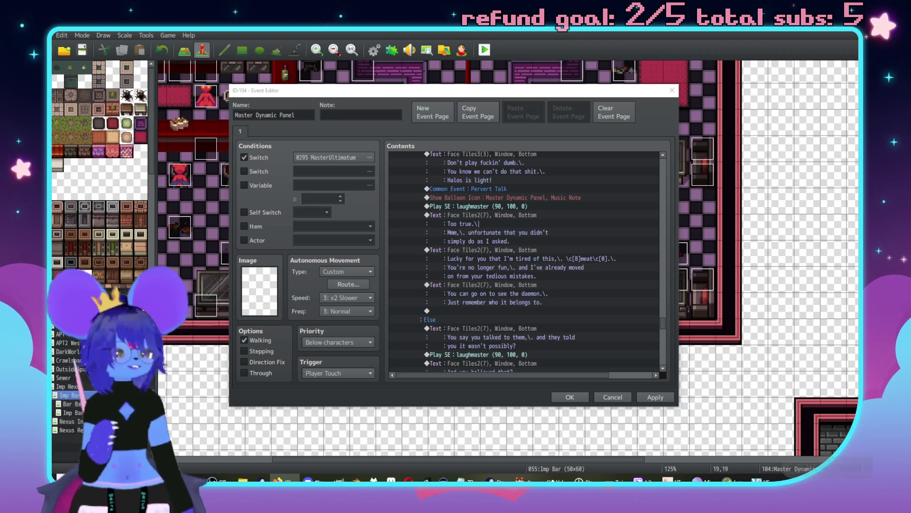
key("alt+Tab")
left_click_drag(639, 89, 638, 27)
scroll(475, 230, "down", 7)
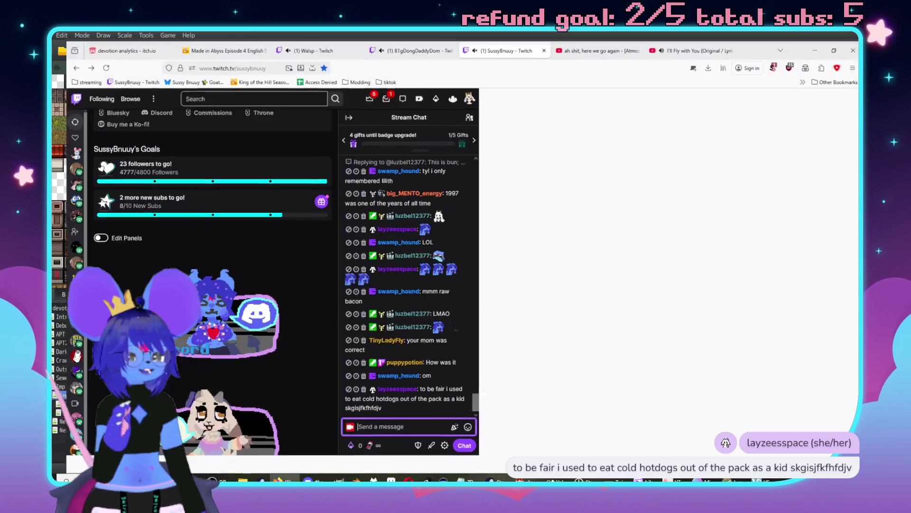
- Scroll through the Twitch channel's About panels and FAQ, then back up to the stream player
scroll(472, 285, "down", 3)
scroll(174, 229, "up", 1)
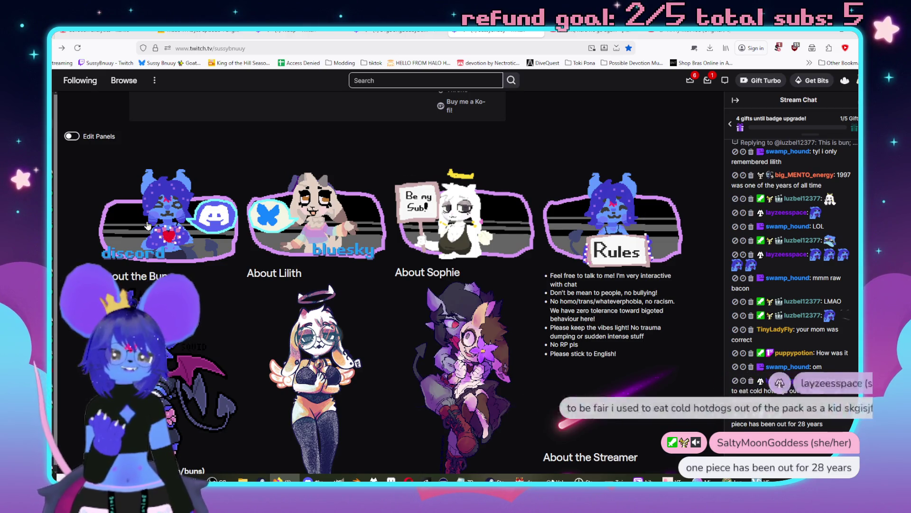
scroll(298, 137, "down", 5)
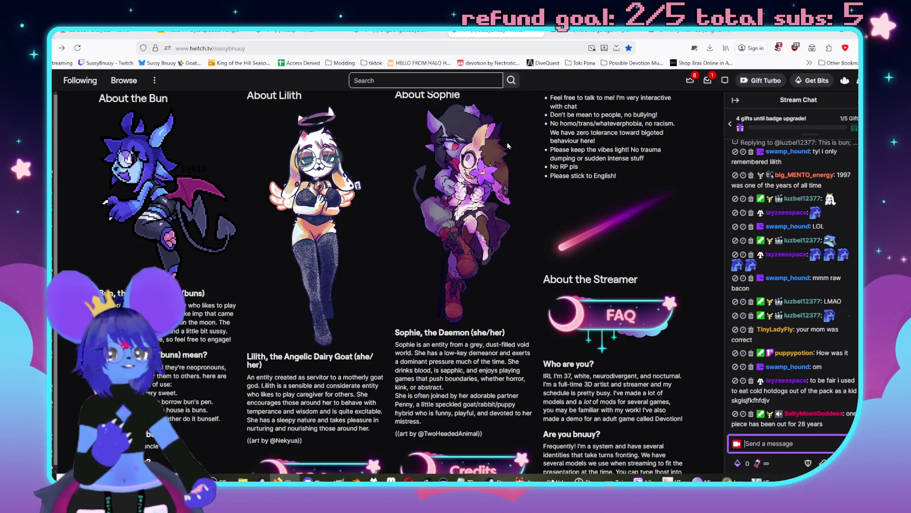
scroll(466, 228, "up", 2)
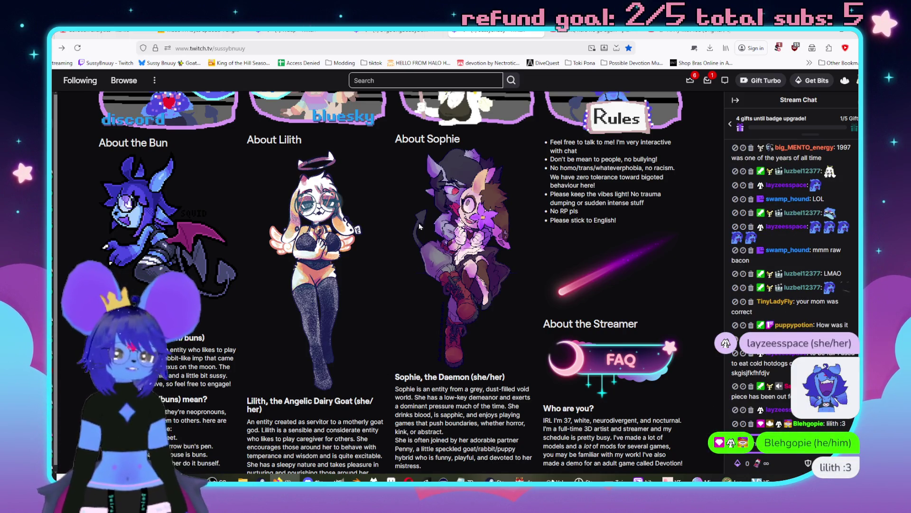
scroll(126, 192, "down", 1)
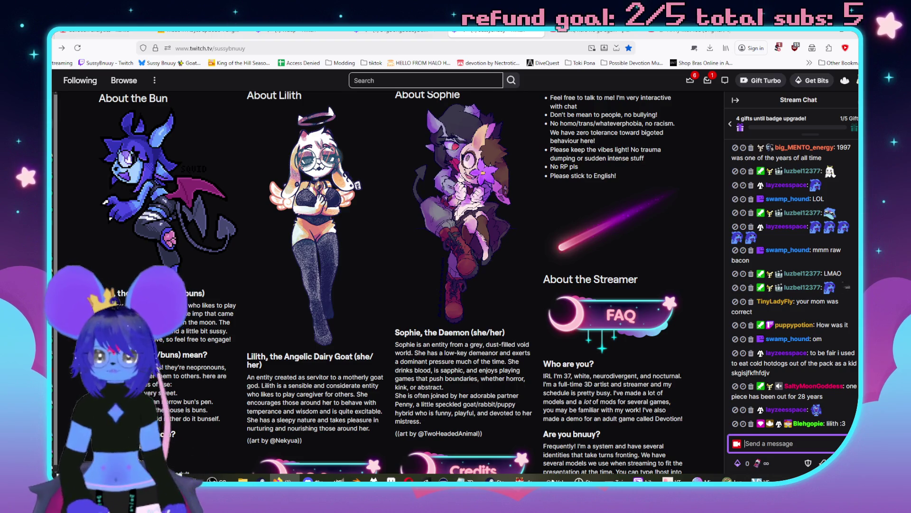
scroll(151, 194, "down", 2)
scroll(152, 194, "down", 2)
scroll(152, 194, "up", 10)
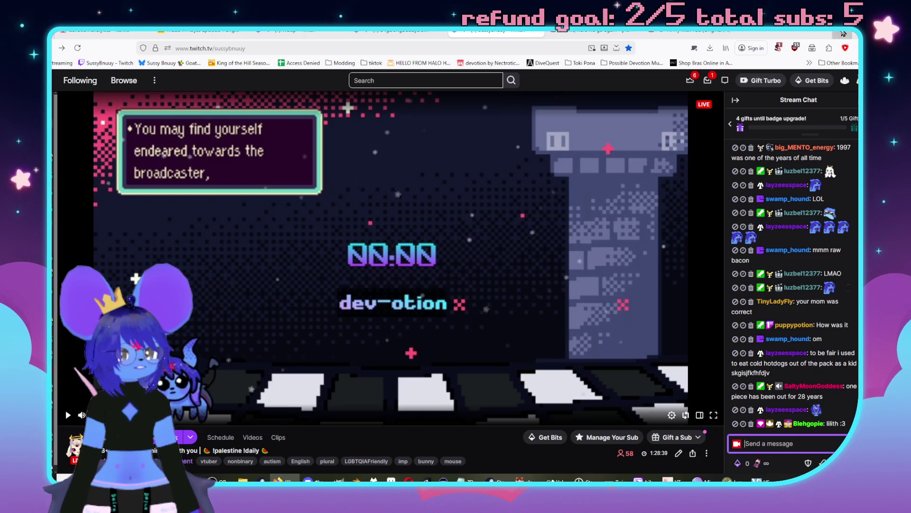
- Switch back to the RPG Maker MZ event editor window
key("alt+Tab")
key("alt+Tab")
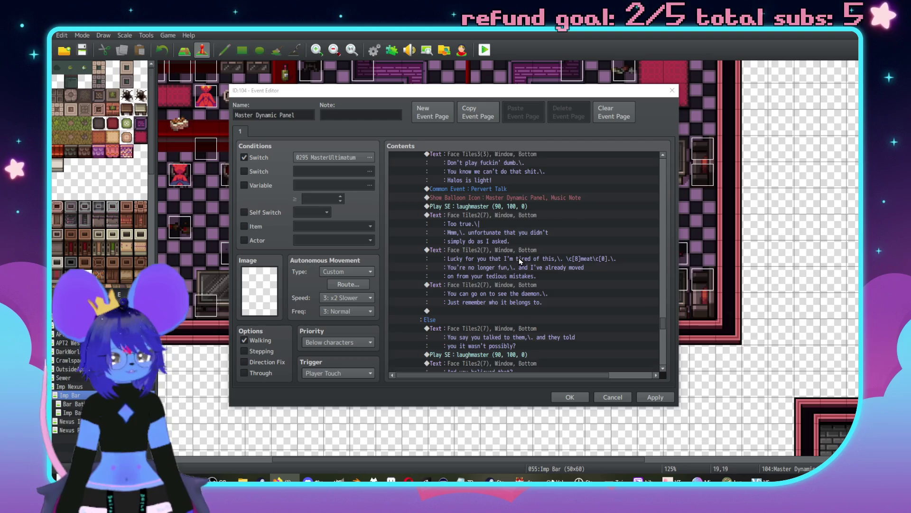
- Cut the 'Lucky for you' and 'You can go on' messages and paste them below the branch's End
scroll(521, 260, "down", 3)
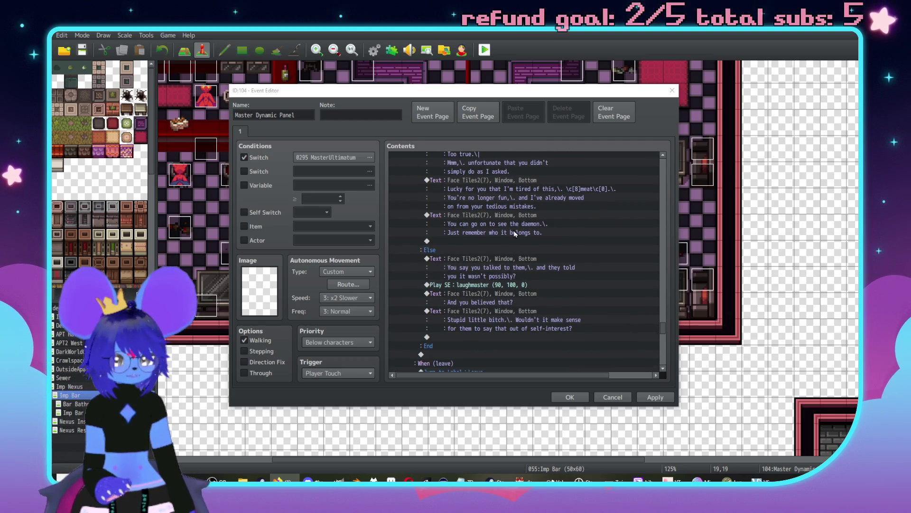
scroll(471, 274, "up", 2)
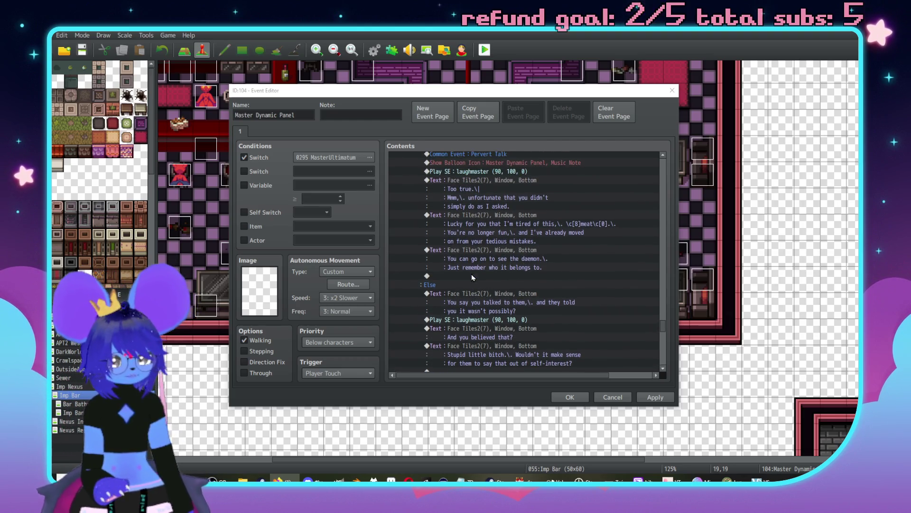
left_click(480, 248)
left_click(489, 217, "shift")
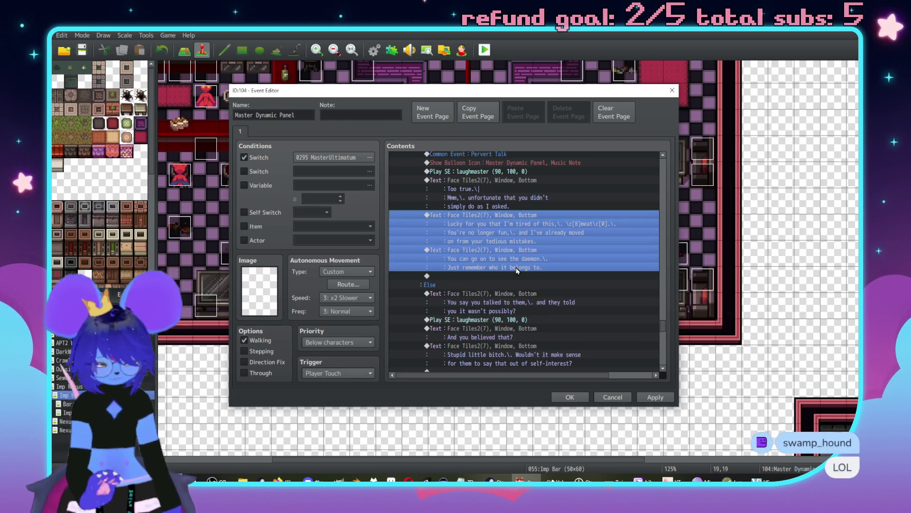
scroll(513, 265, "down", 2)
key("Delete")
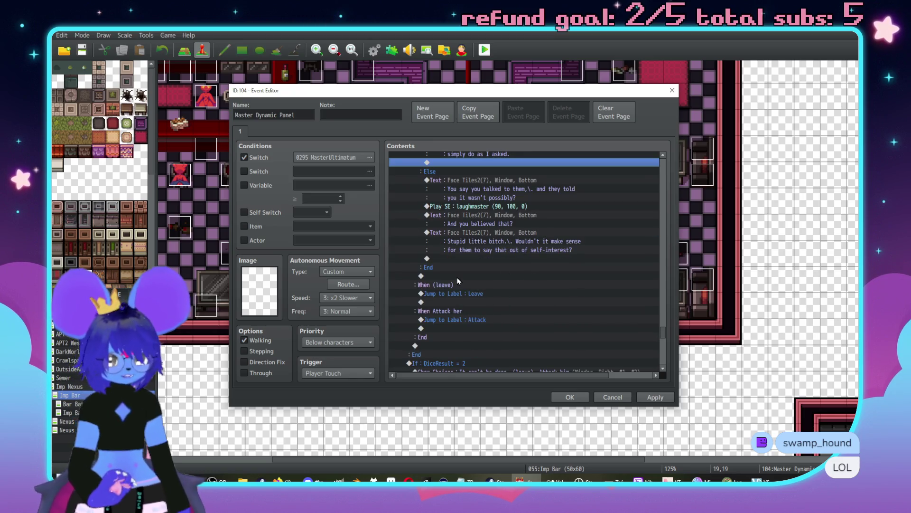
left_click(461, 276)
key("ctrl+v")
scroll(474, 279, "up", 3)
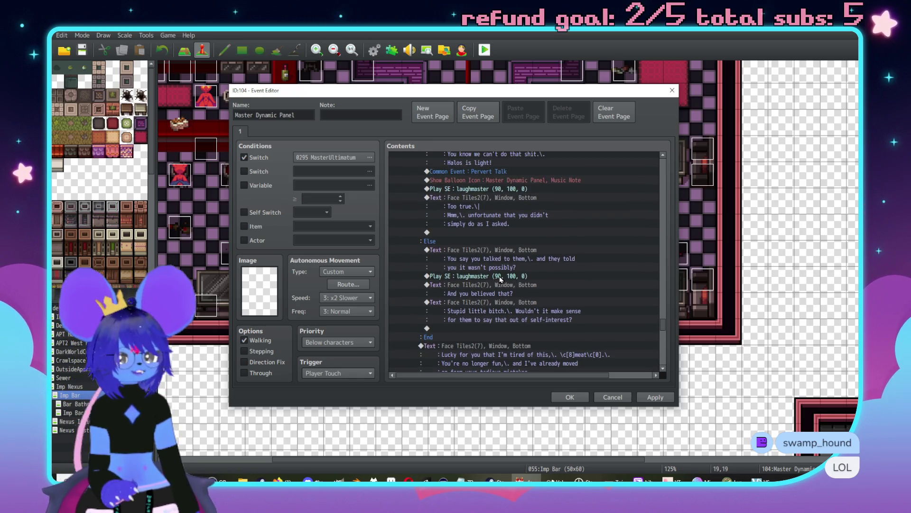
scroll(501, 279, "down", 2)
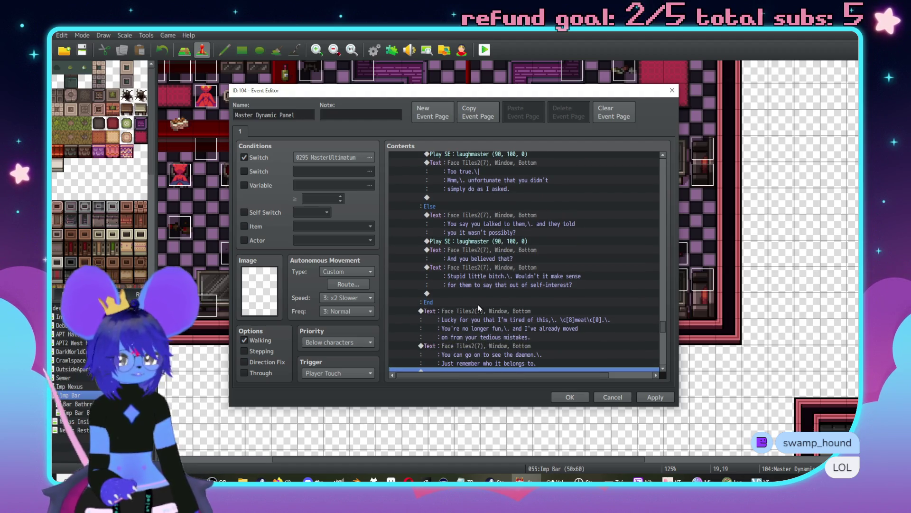
double_click(503, 270)
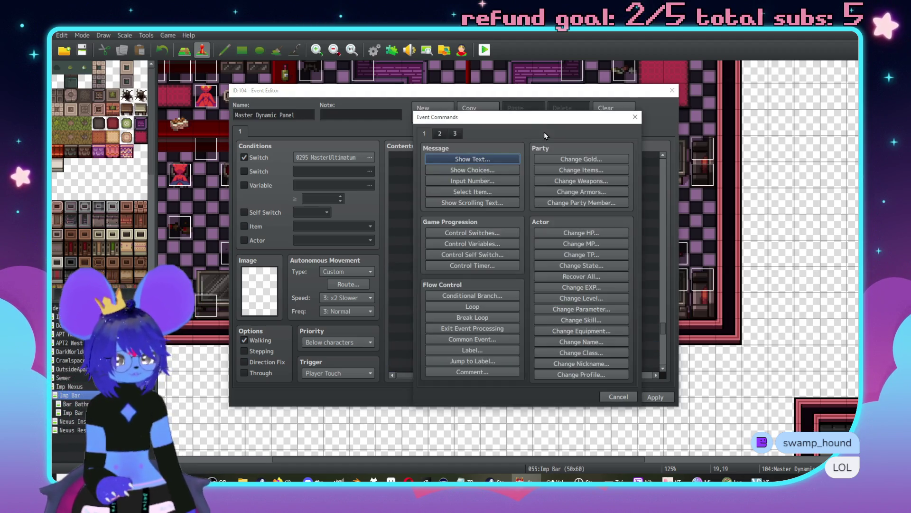
left_click(579, 156)
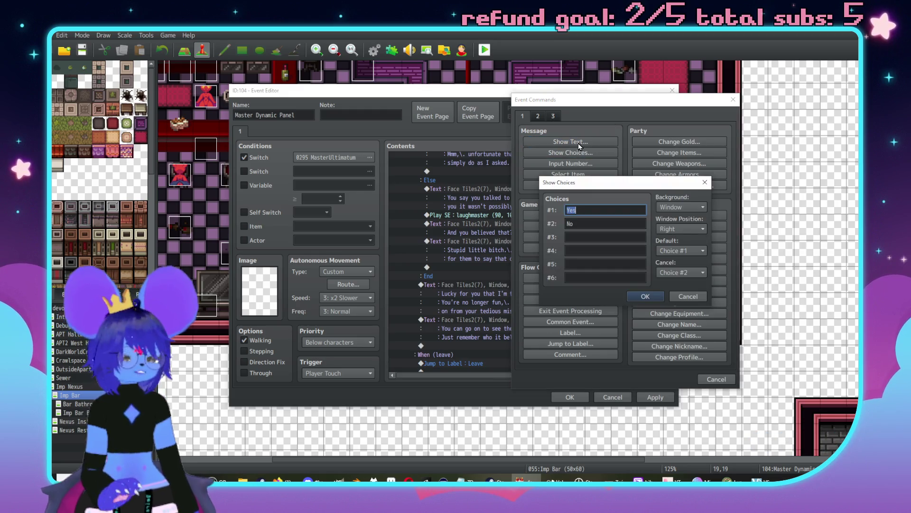
type("Th")
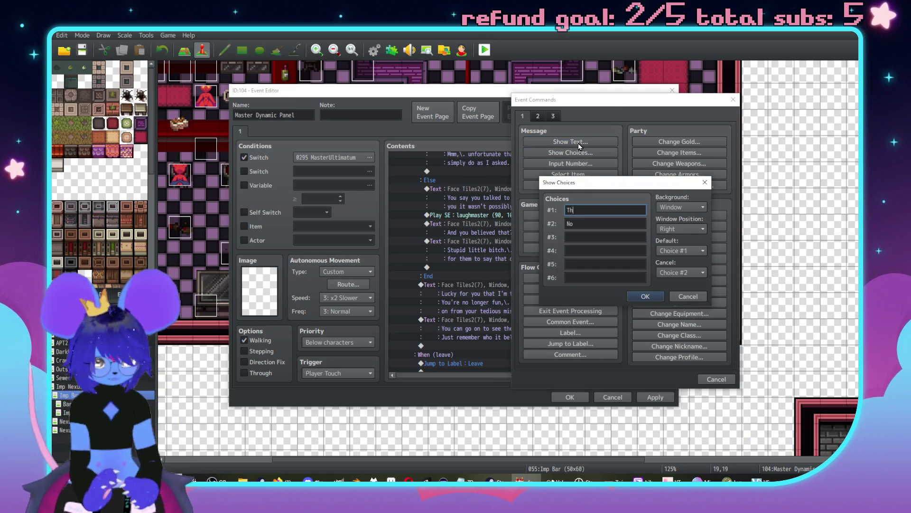
type("ey can't lie")
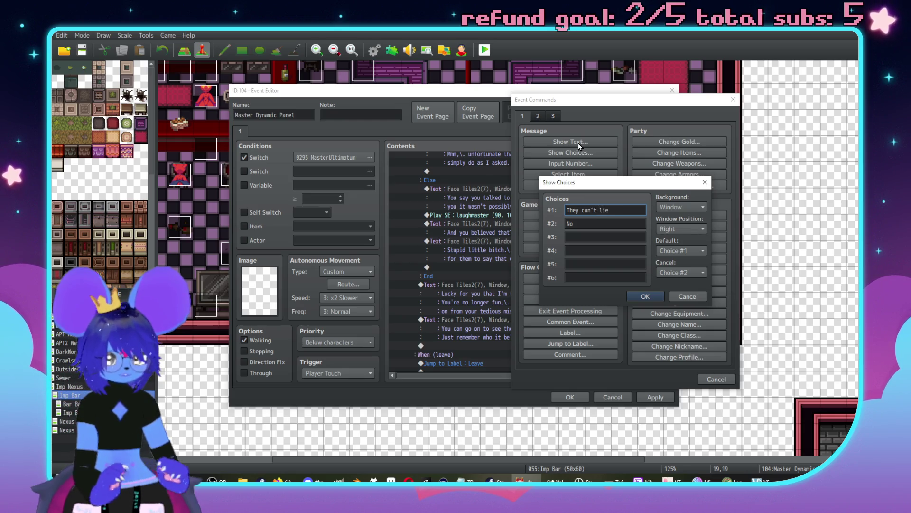
key("Tab")
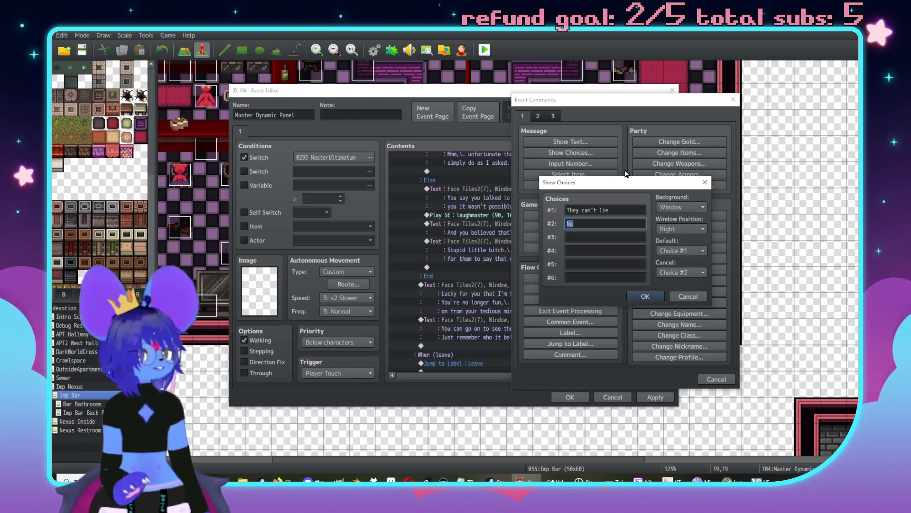
left_click(670, 272)
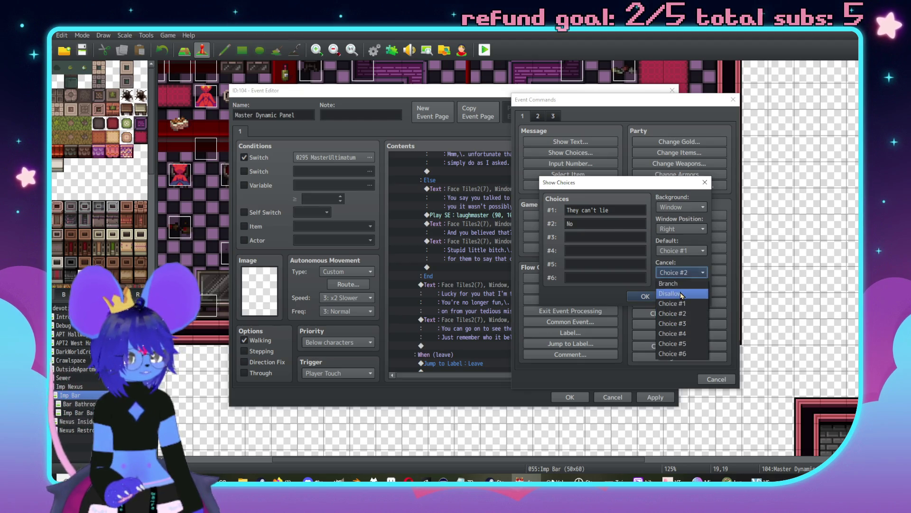
left_click(676, 286)
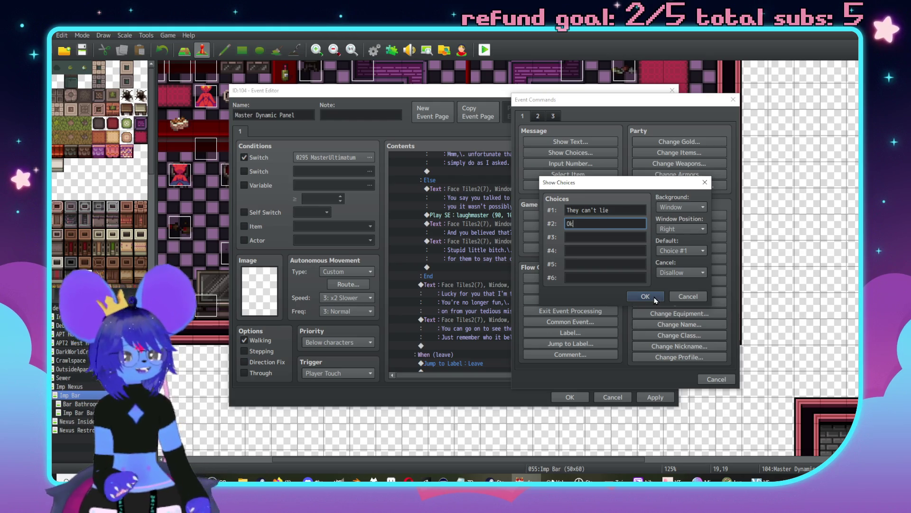
left_click(687, 296)
left_click(716, 378)
scroll(499, 321, "down", 1)
scroll(471, 281, "up", 1)
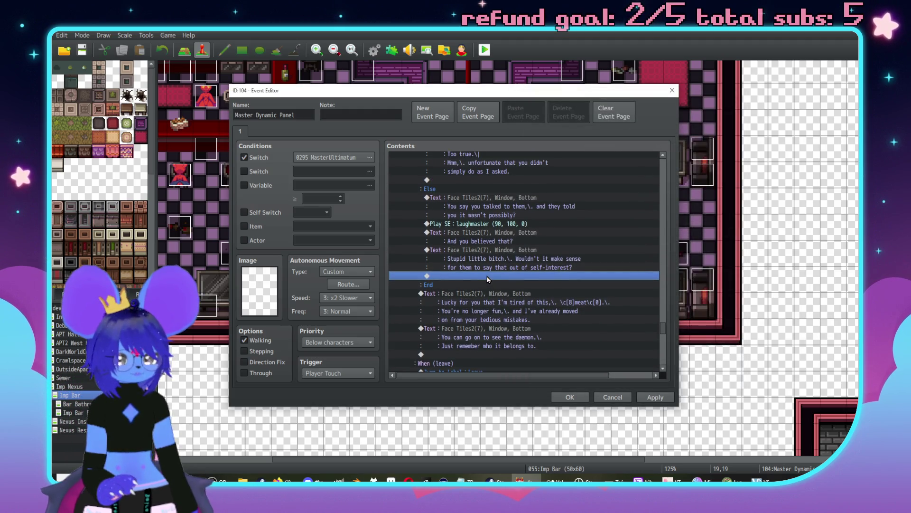
- Add a Show Balloon Icon command putting a Silence balloon over the player
double_click(486, 275)
left_click_drag(502, 120, 551, 134)
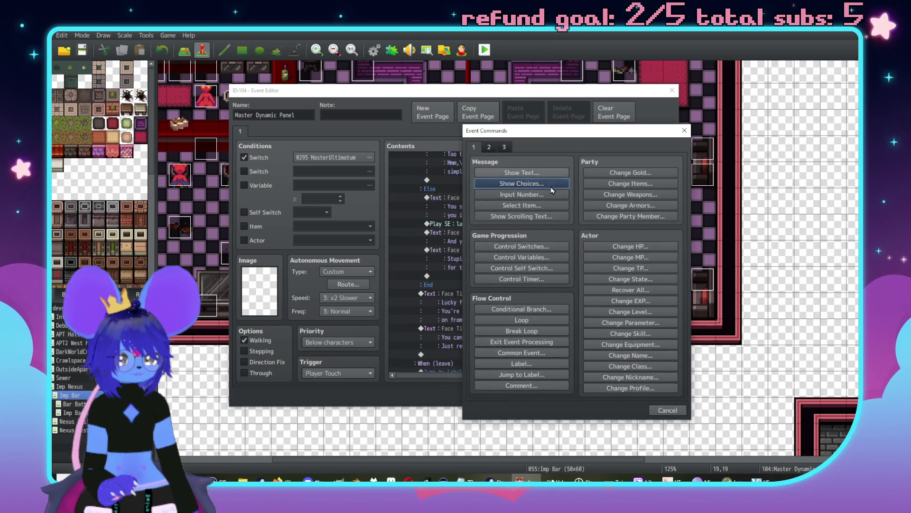
left_click(488, 147)
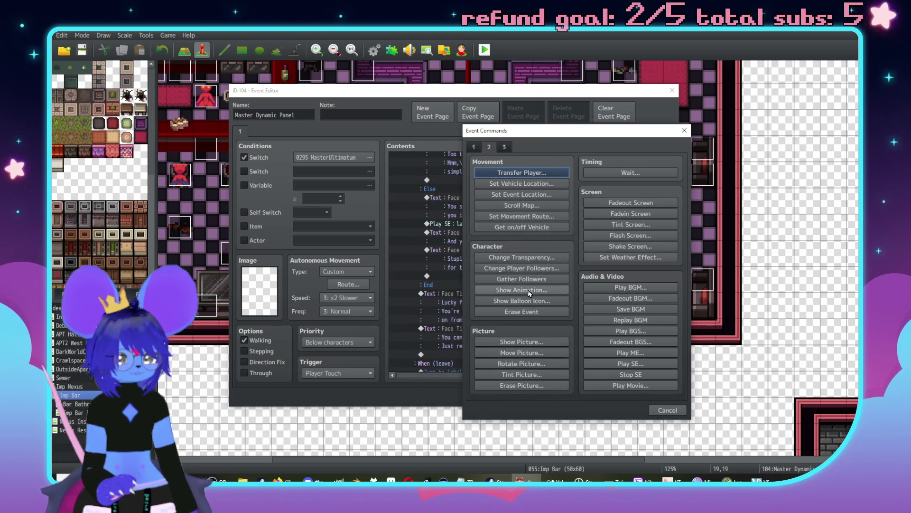
left_click(522, 301)
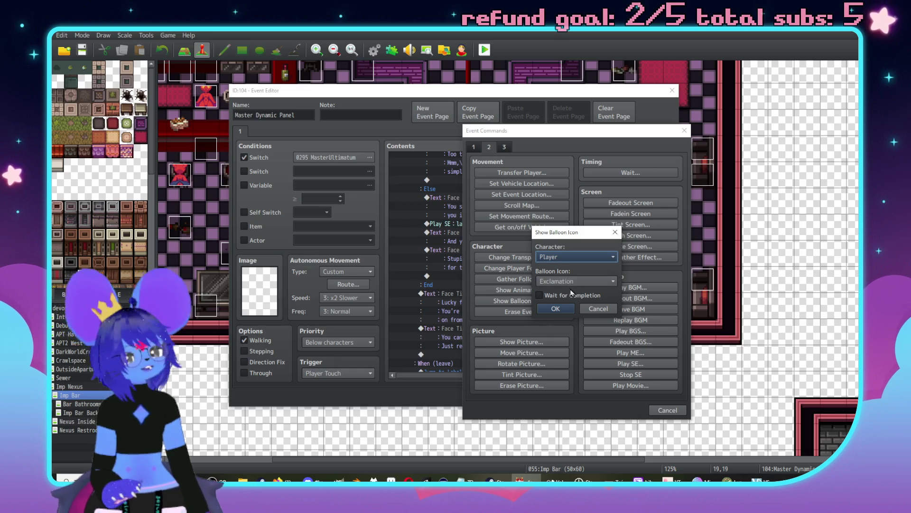
left_click(561, 281)
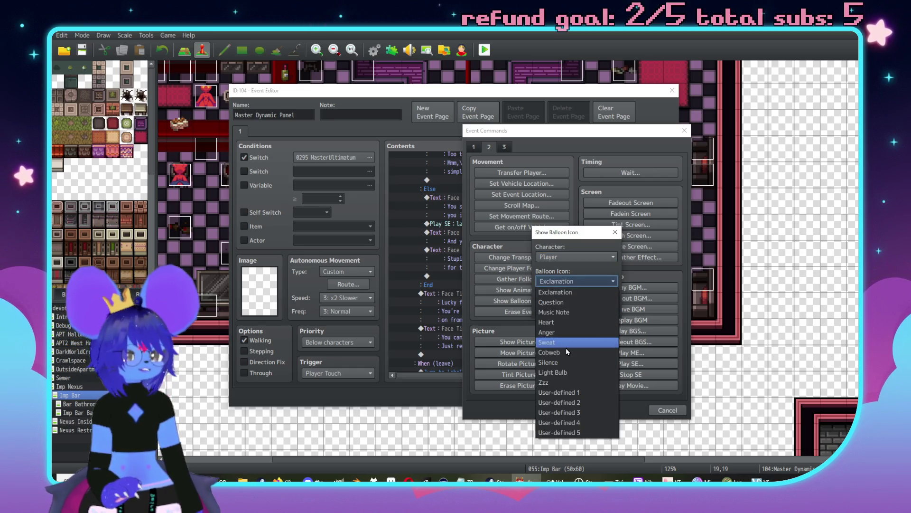
key("Escape")
key("Down")
key("Down")
key("Down")
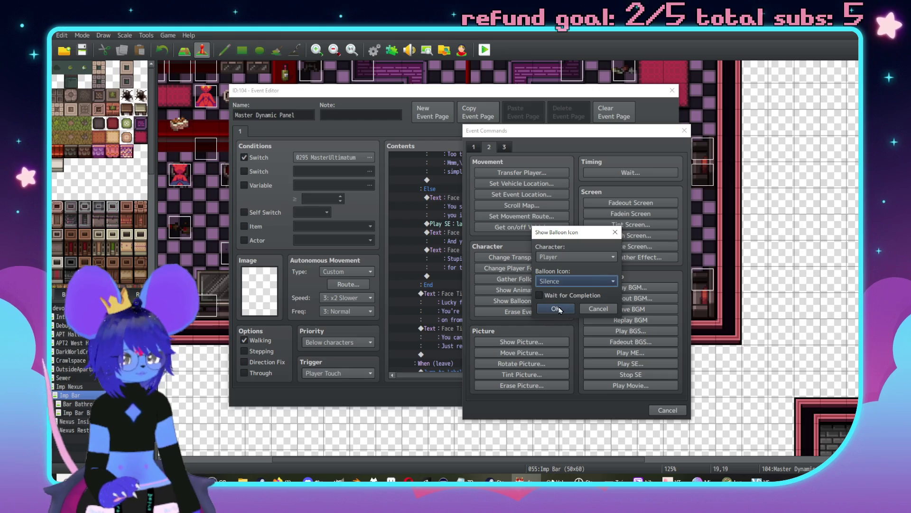
key("Return")
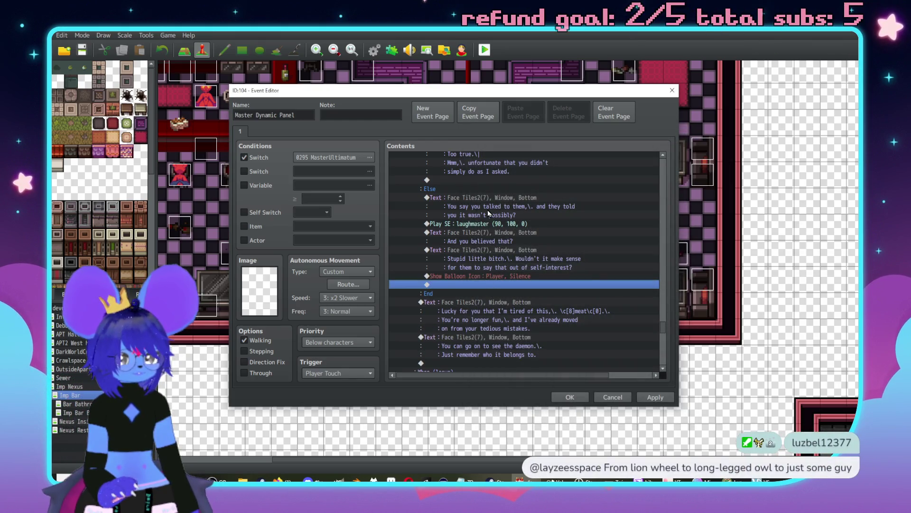
- Duplicate the 'And you believed that?' message and rewrite it as 'Mmm?\. They don't lie?' with a second line
left_click(491, 232)
left_click(486, 284)
key("ctrl+v")
double_click(486, 285)
type("Mm")
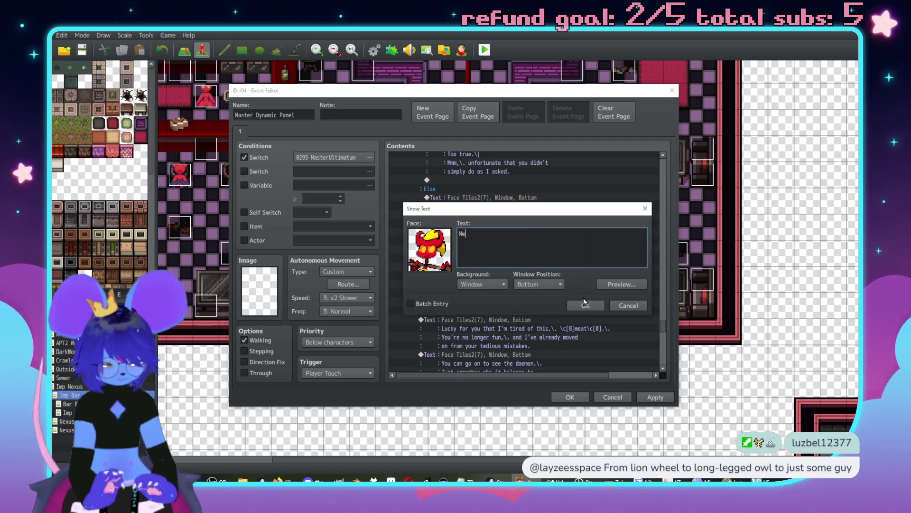
type("m?\\. T")
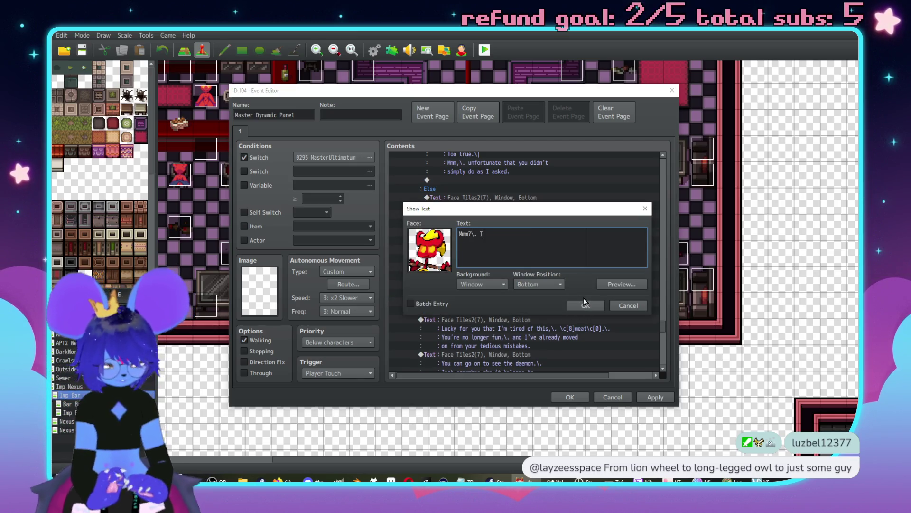
type("hey don't likle")
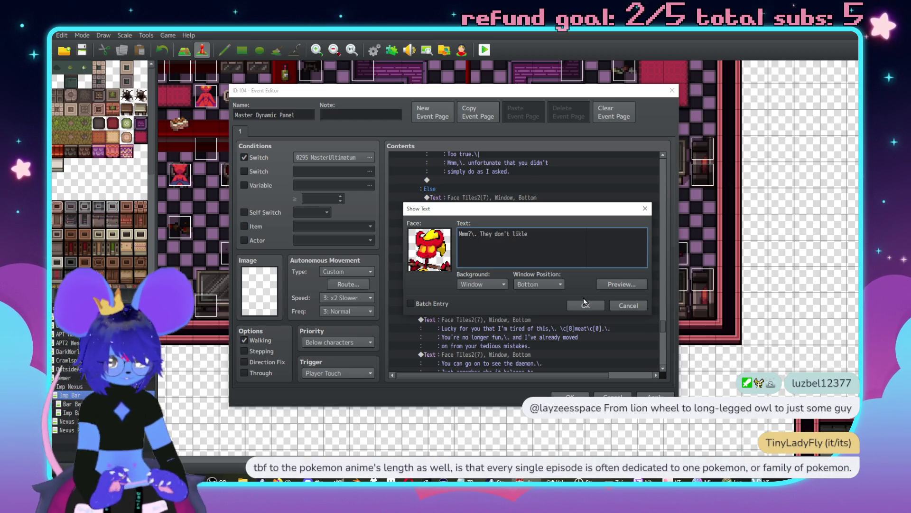
key("BackSpace")
key("BackSpace")
key("BackSpace")
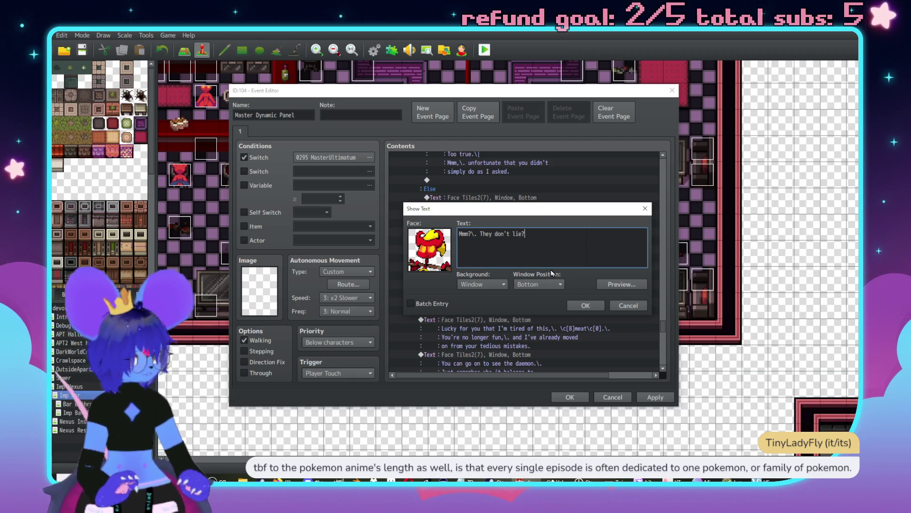
mouse_move(560, 214)
left_mouse_down()
mouse_move(646, 181)
mouse_move(566, 181)
left_mouse_up()
type("\\.")
key("Return")
type("Why the ")
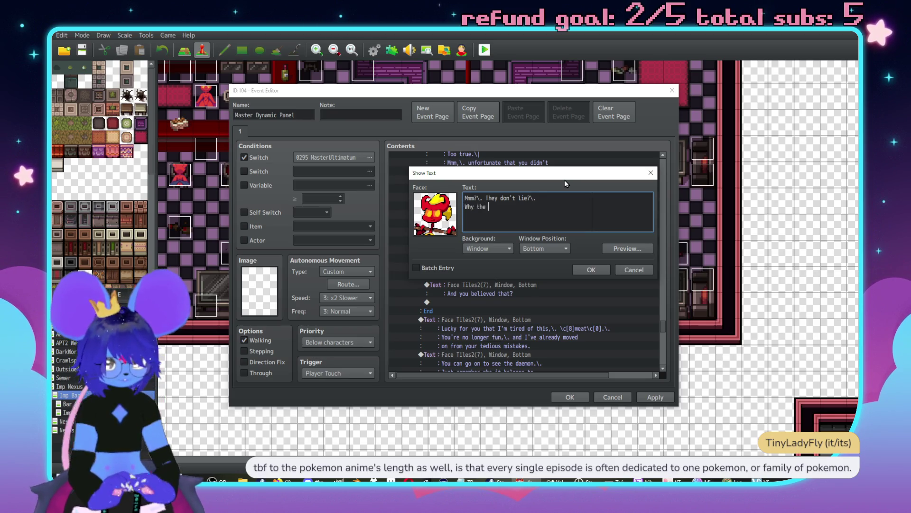
type("fuck would")
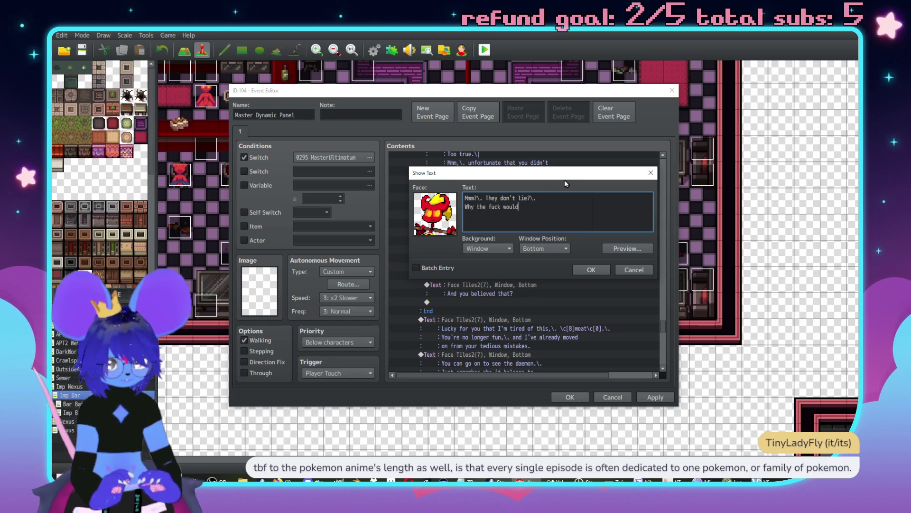
type(" y-")
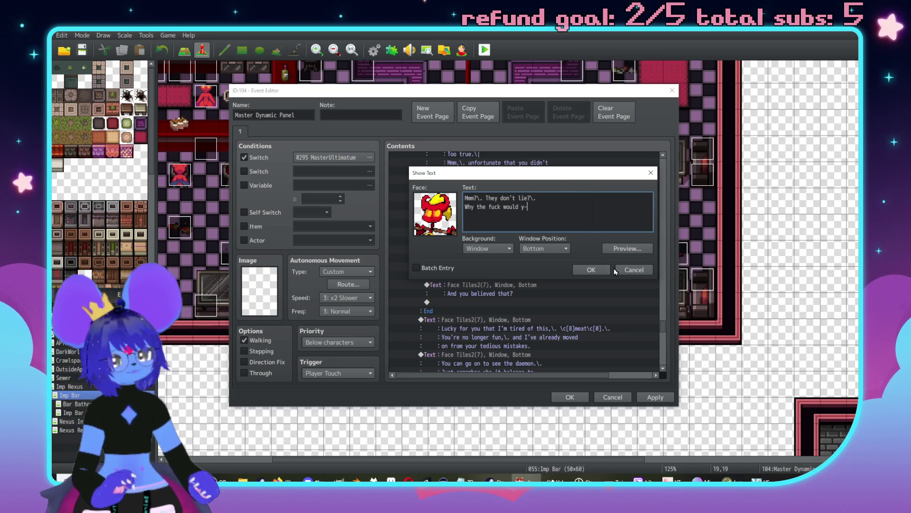
left_click(602, 269)
scroll(598, 279, "down", 1)
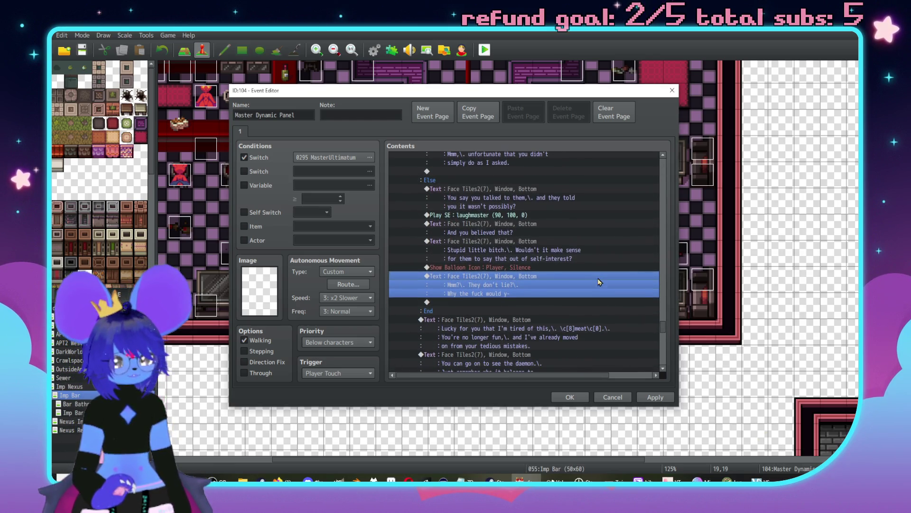
scroll(608, 312, "up", 10)
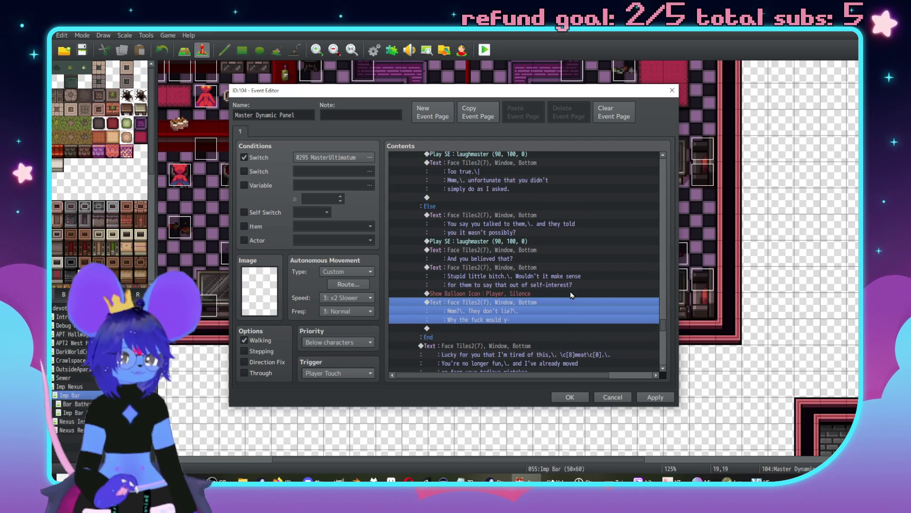
scroll(655, 247, "up", 10)
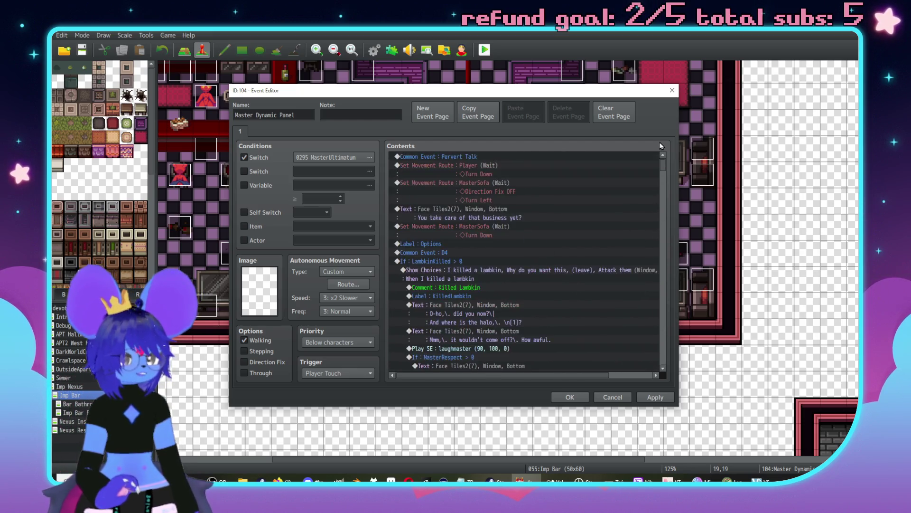
- Paste the copied MasterSofa movement routes and text into the Else branch, deleting the business question line
left_click(489, 187)
left_click(493, 235, "shift")
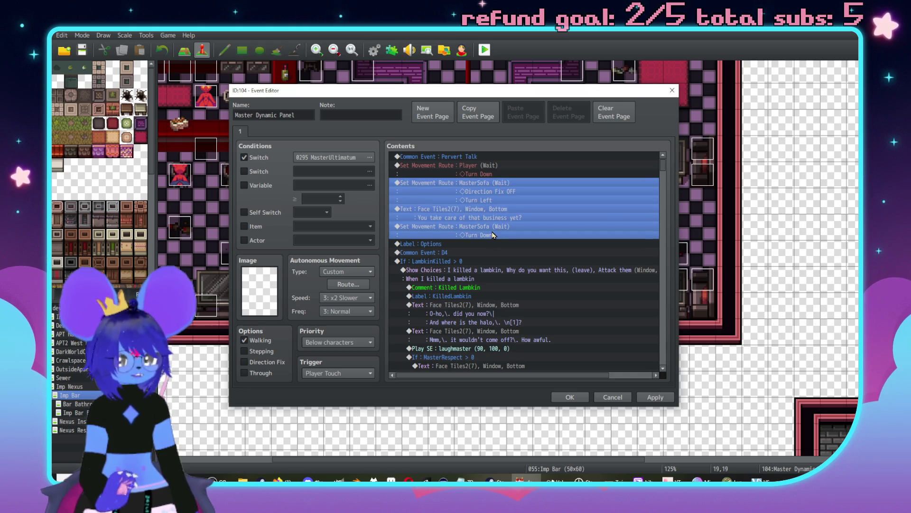
scroll(664, 312, "down", 10)
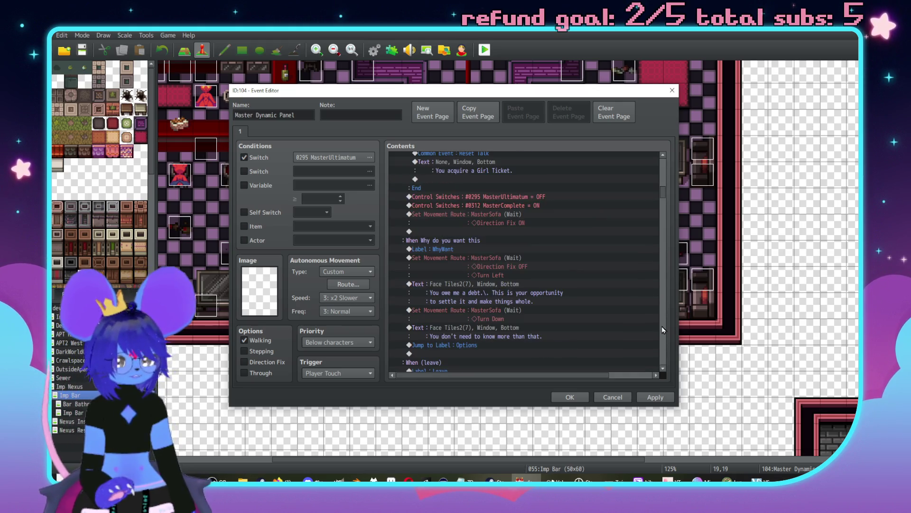
scroll(663, 329, "down", 10)
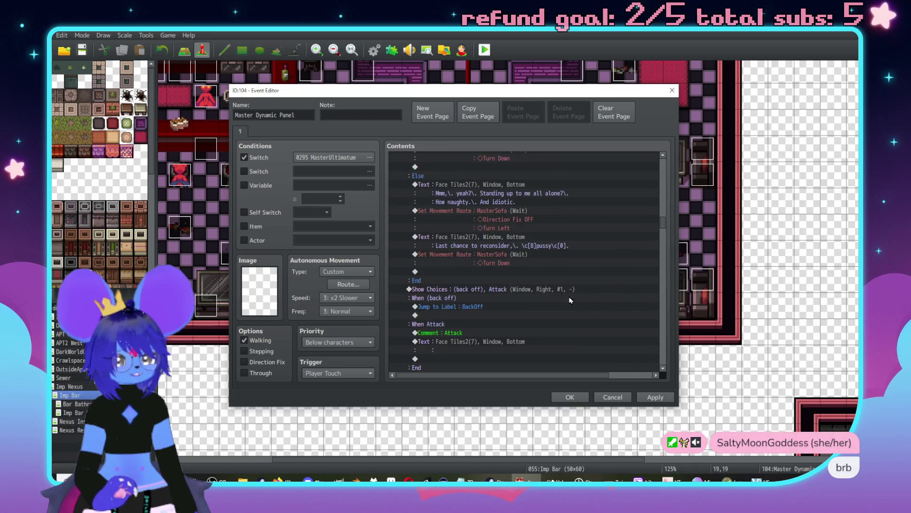
scroll(552, 283, "down", 3)
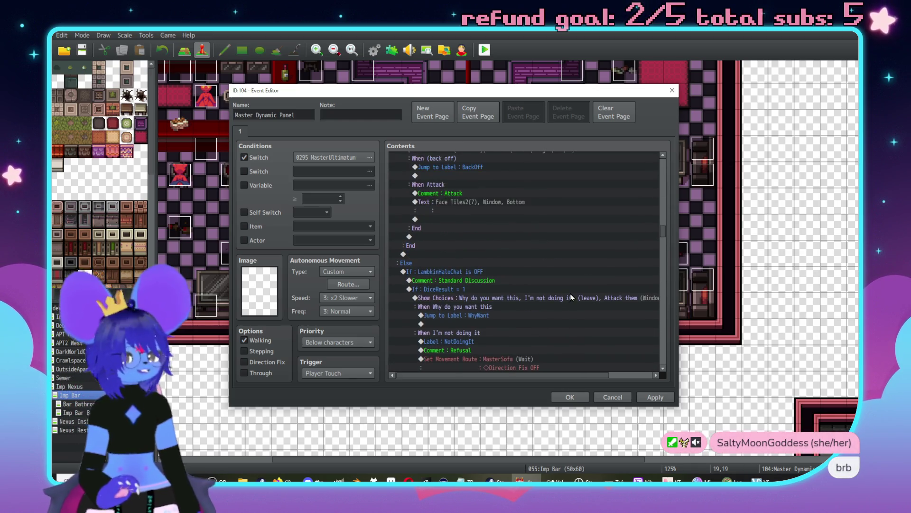
scroll(572, 298, "down", 10)
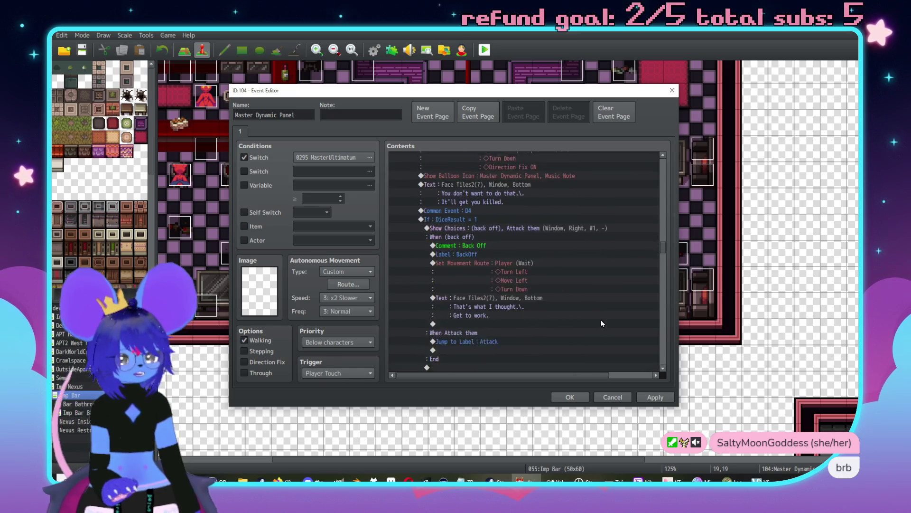
left_click_drag(663, 248, 668, 357)
scroll(512, 312, "up", 10)
scroll(488, 311, "up", 2)
scroll(485, 280, "up", 1)
left_click(480, 276)
key("ctrl+v")
left_click(512, 303)
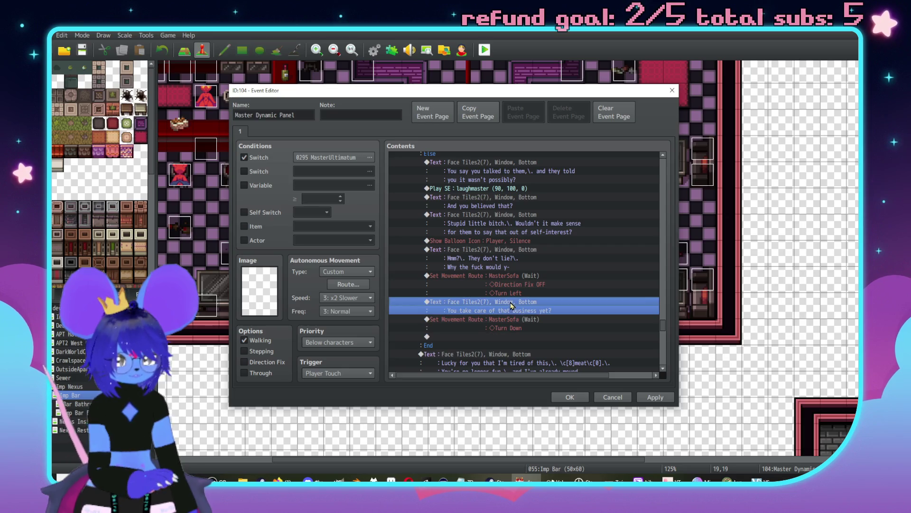
key("Delete")
- Move the 'Mmm?' line to just after MasterSofa's left turn
left_click(497, 256)
key("ctrl+x")
left_click(504, 279)
key("ctrl+v")
scroll(491, 286, "down", 1)
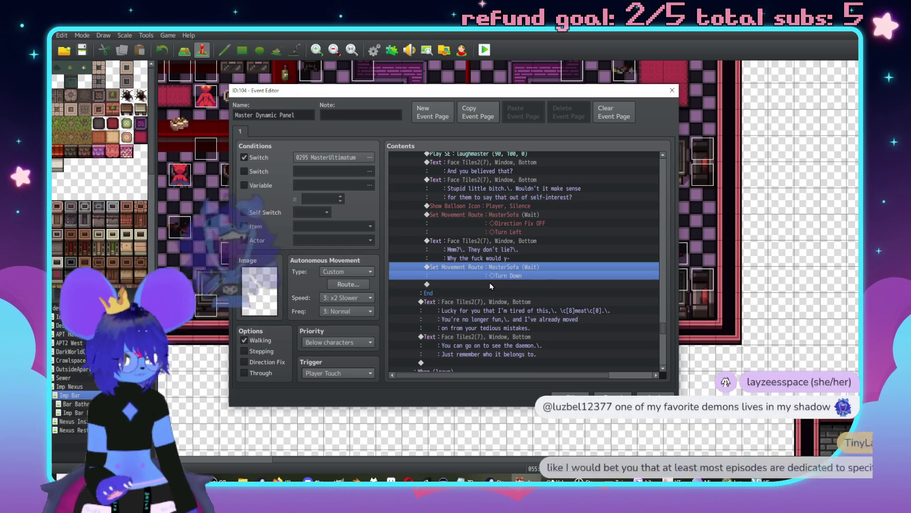
- Insert a 30-frame Wait before the sofa turns down
double_click(490, 284)
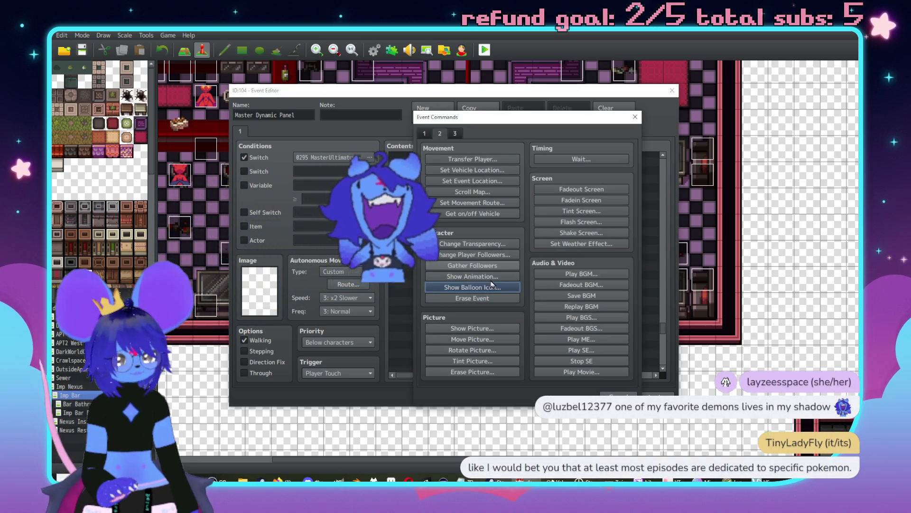
left_click(491, 287)
left_click(587, 179)
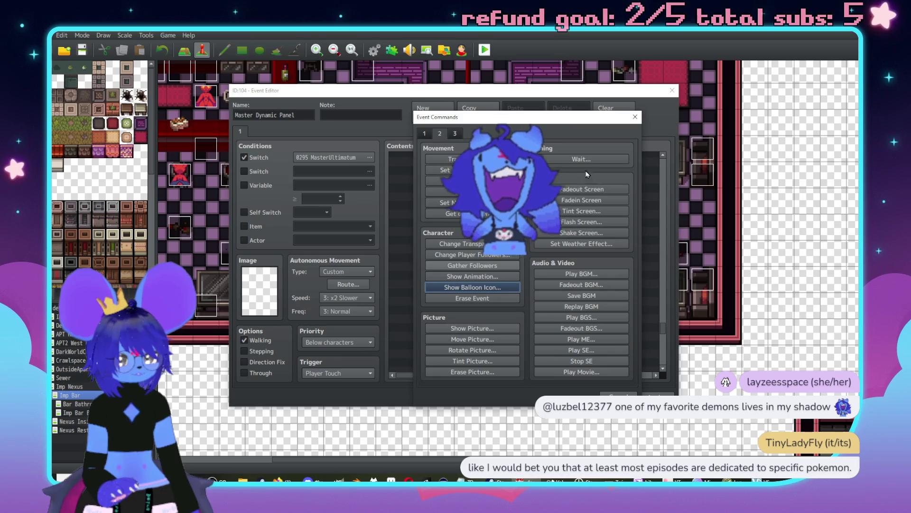
left_click(589, 161)
type("30")
key("Return")
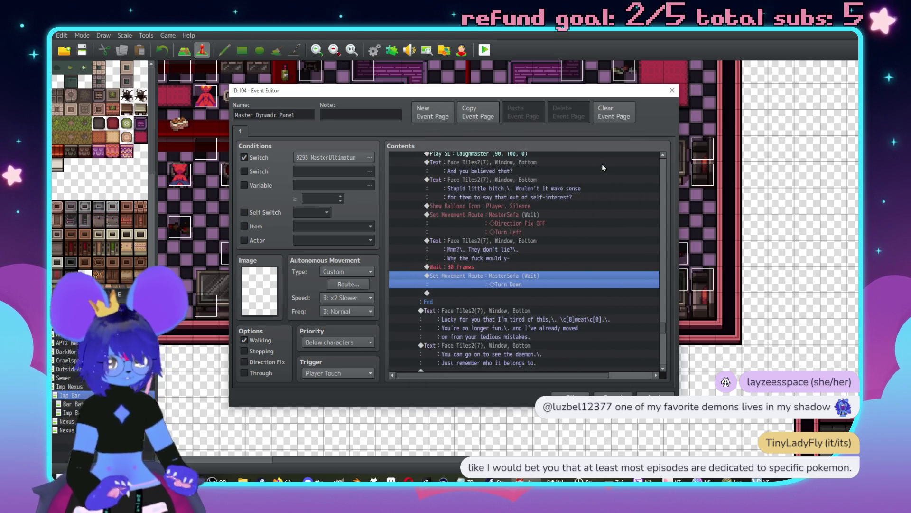
- Add an 'Annoying' message with the red-and-yellow Face Tiles2 face after the turn down
double_click(488, 293)
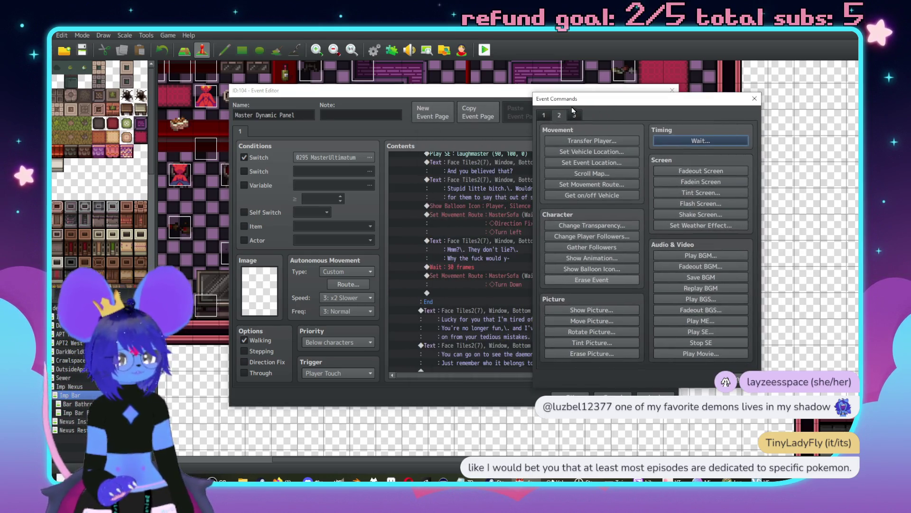
left_click(544, 116)
left_click(592, 140)
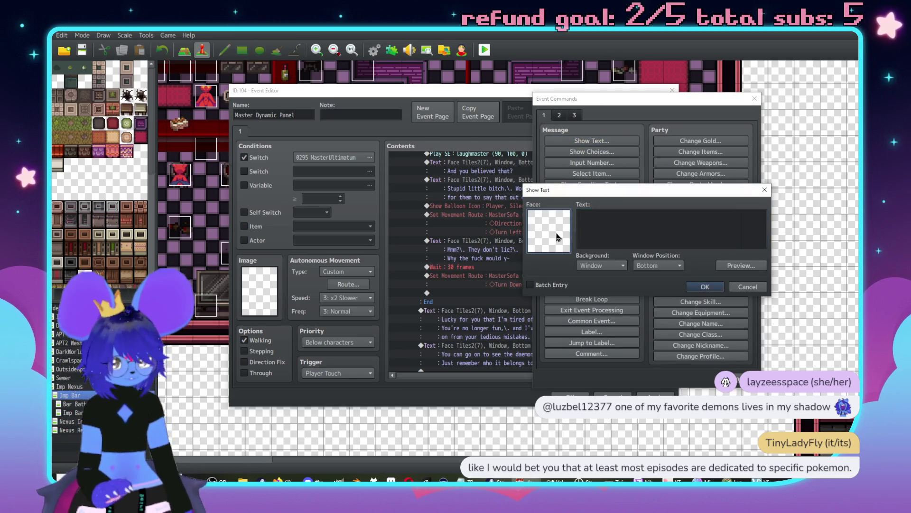
double_click(549, 231)
left_click(540, 178)
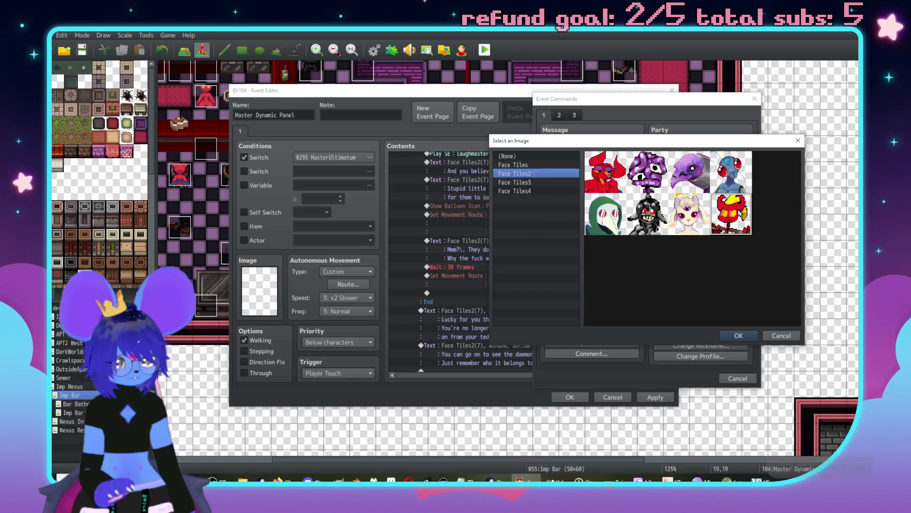
double_click(626, 213)
left_click(626, 243)
type("Annoying \\c[8")
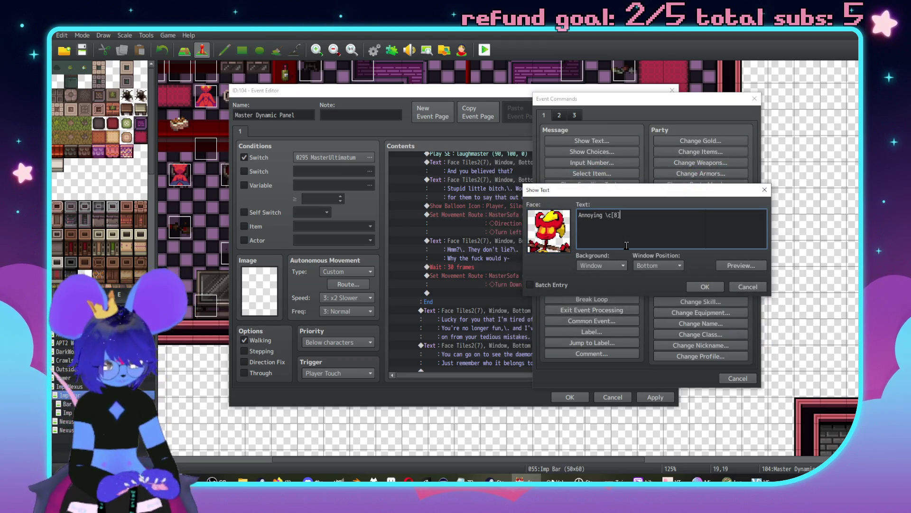
type("[0].")
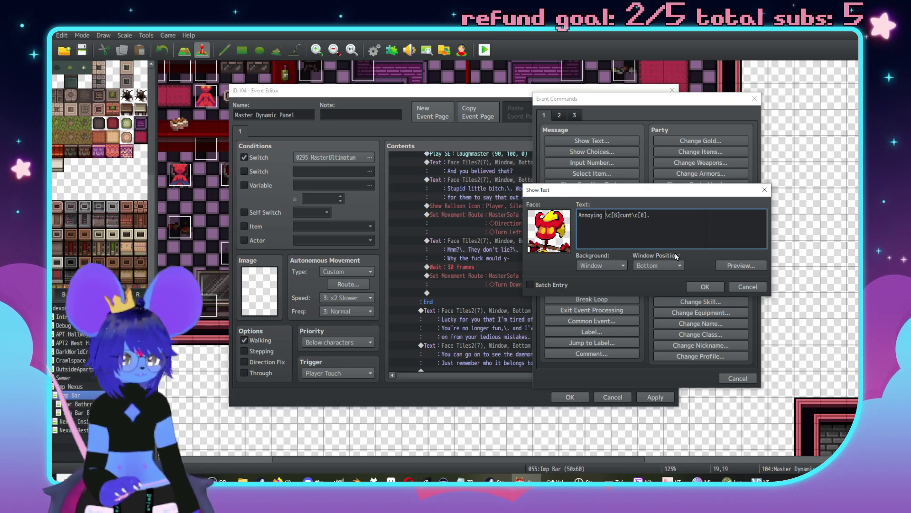
left_click(705, 287)
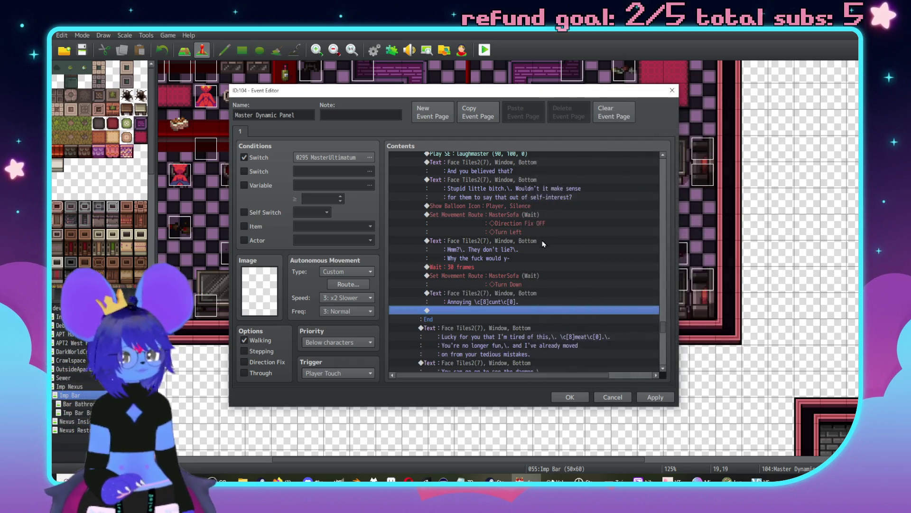
scroll(523, 253, "down", 2)
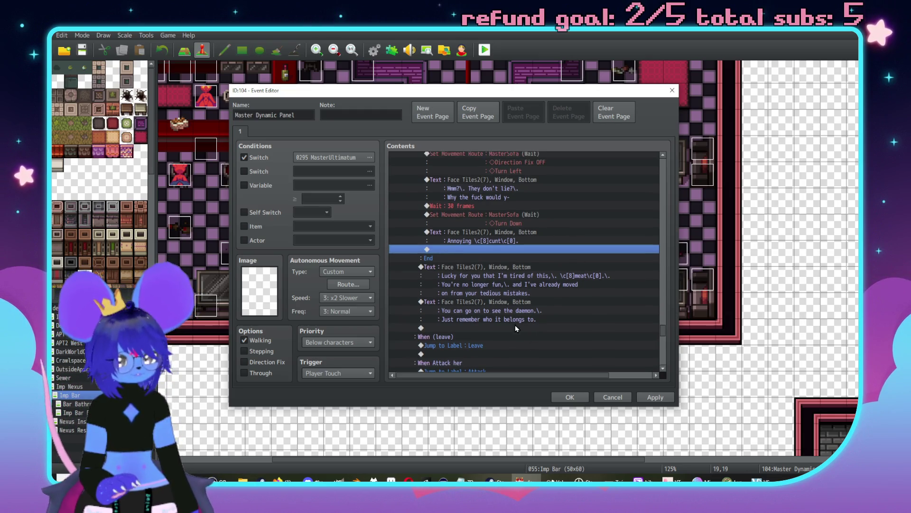
- Add a Control Switches command turning switch 0312 MasterComplete ON at the branch's end
double_click(498, 280)
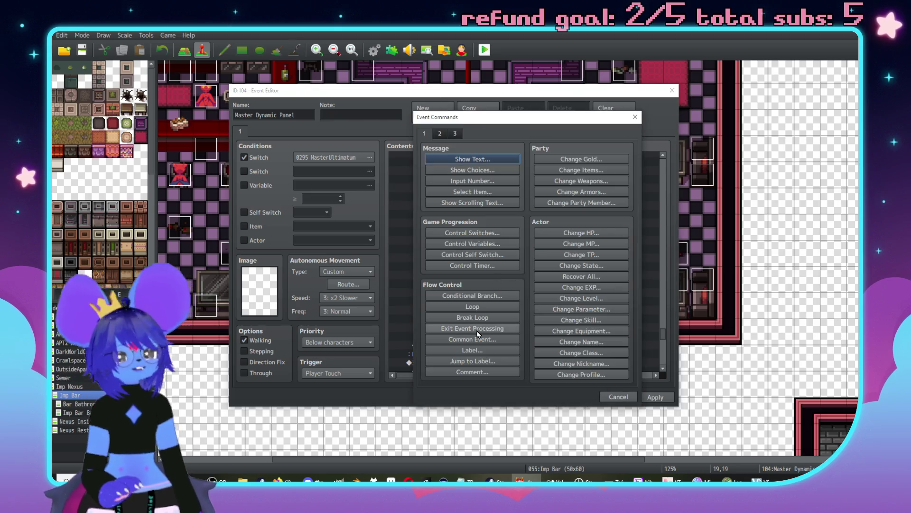
left_click(481, 296)
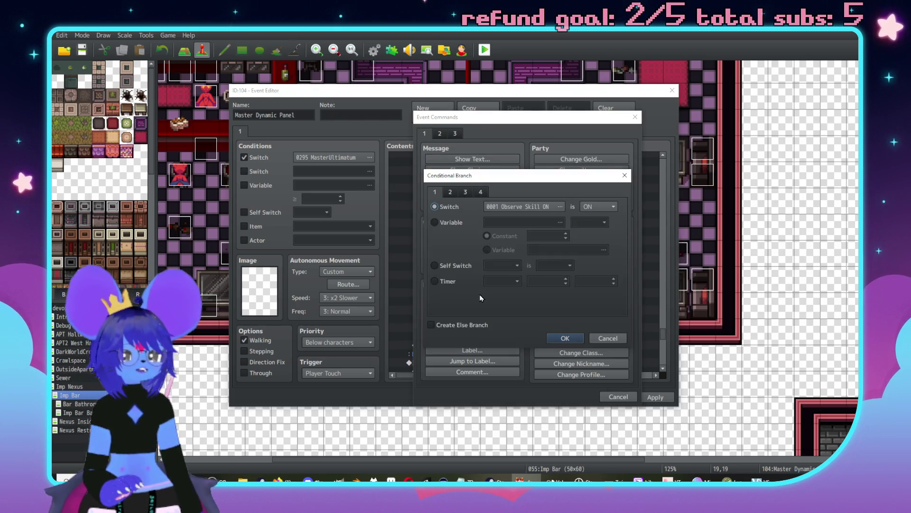
left_click(605, 341)
left_click(488, 233)
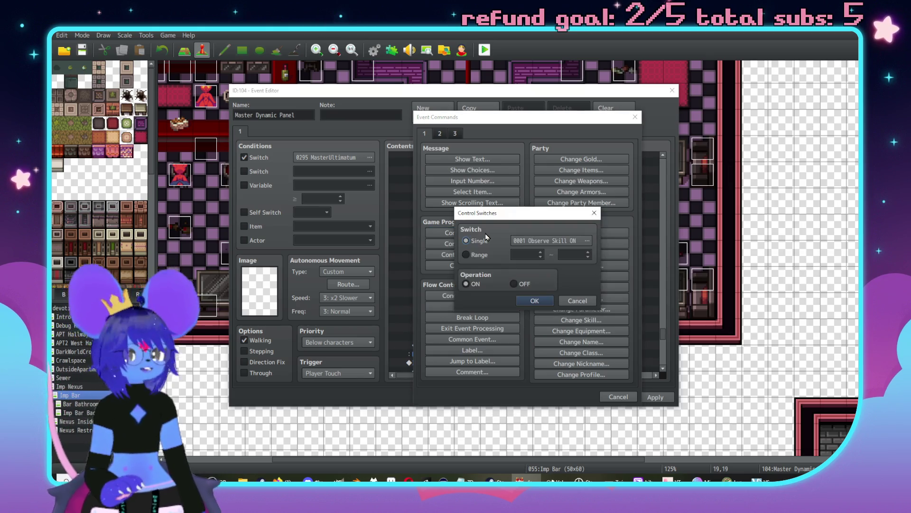
left_click(546, 241)
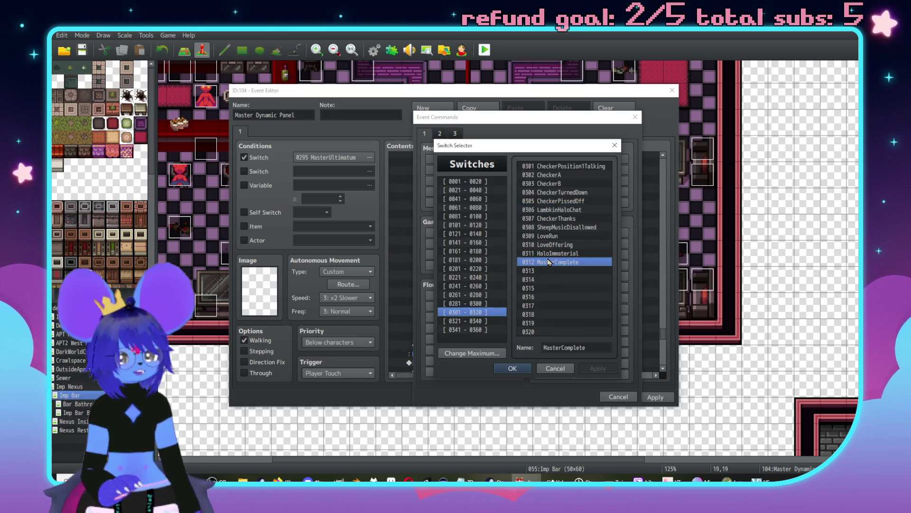
double_click(548, 262)
left_click(529, 300)
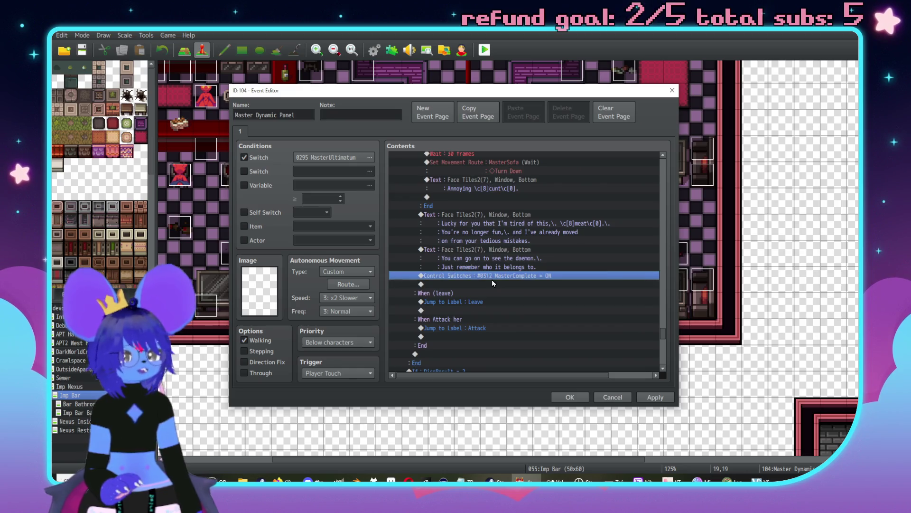
- Insert a Control Switches command above it turning switch 0295 MasterUltimatum OFF
double_click(493, 284)
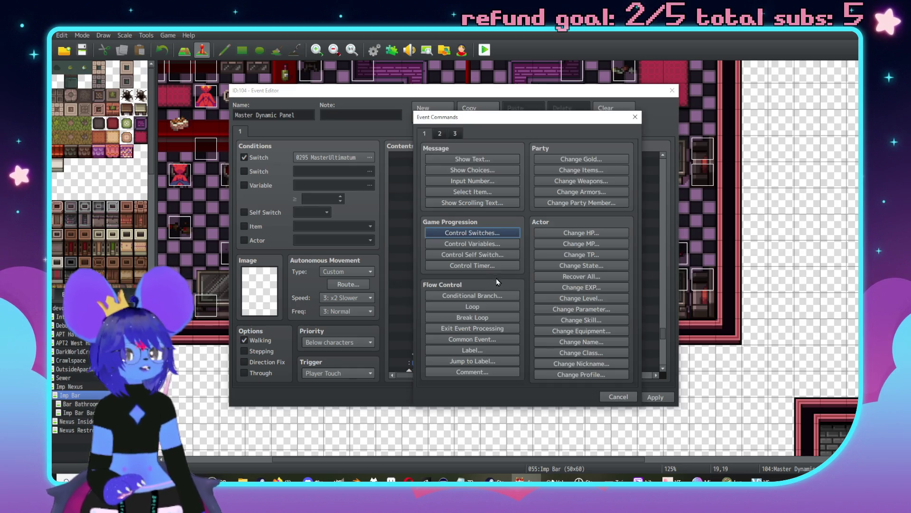
left_click(476, 236)
left_click(574, 240)
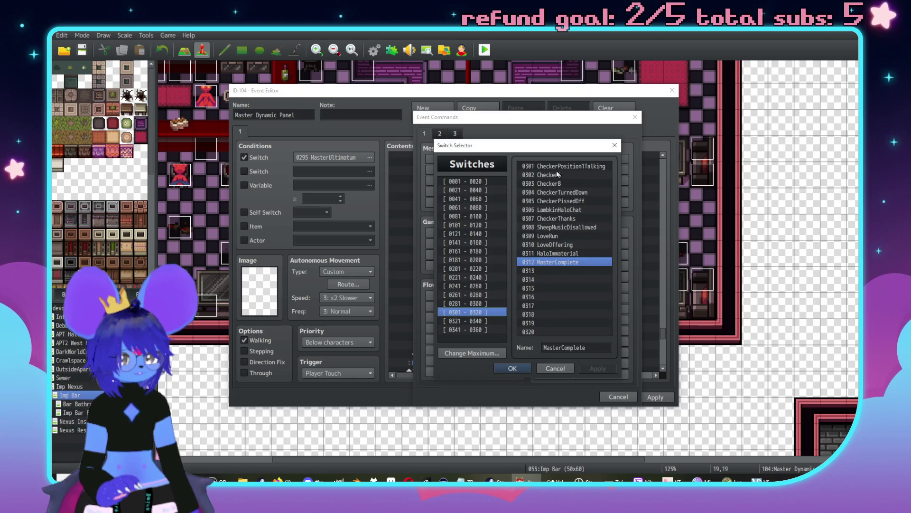
left_click(475, 305)
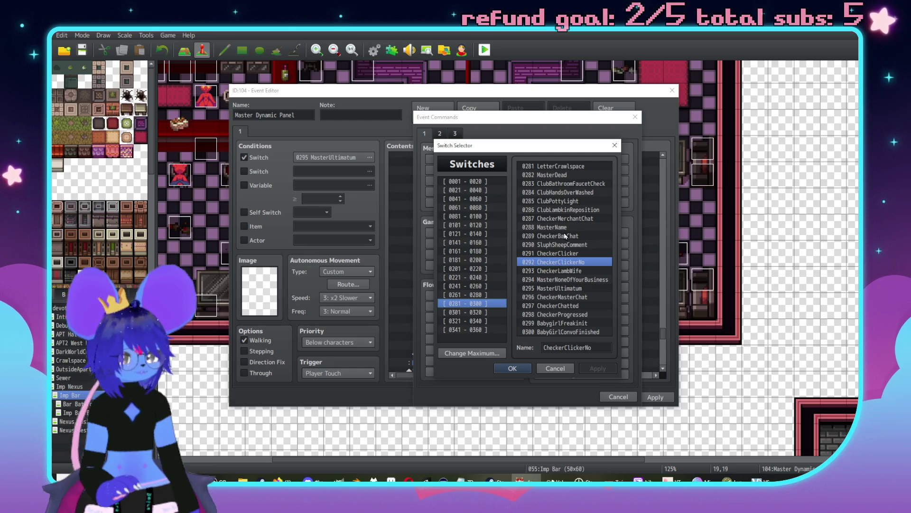
double_click(560, 288)
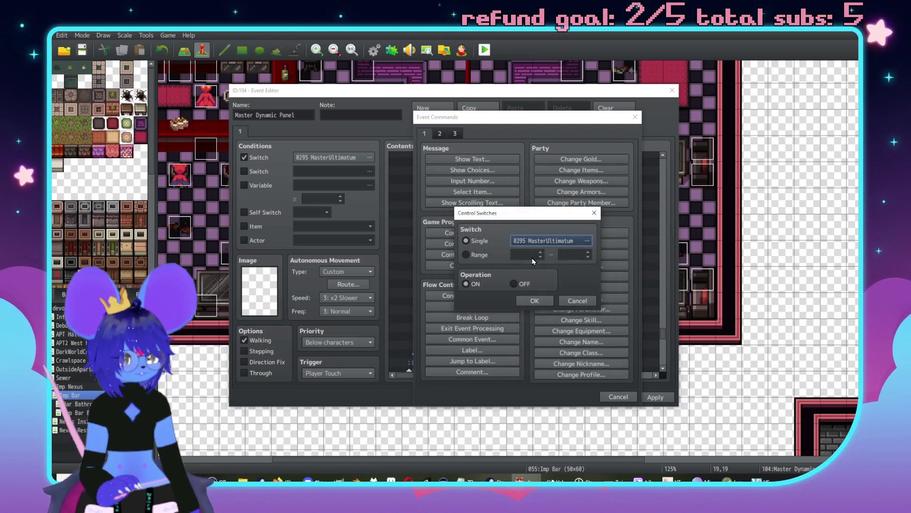
left_click(520, 285)
left_click(533, 301)
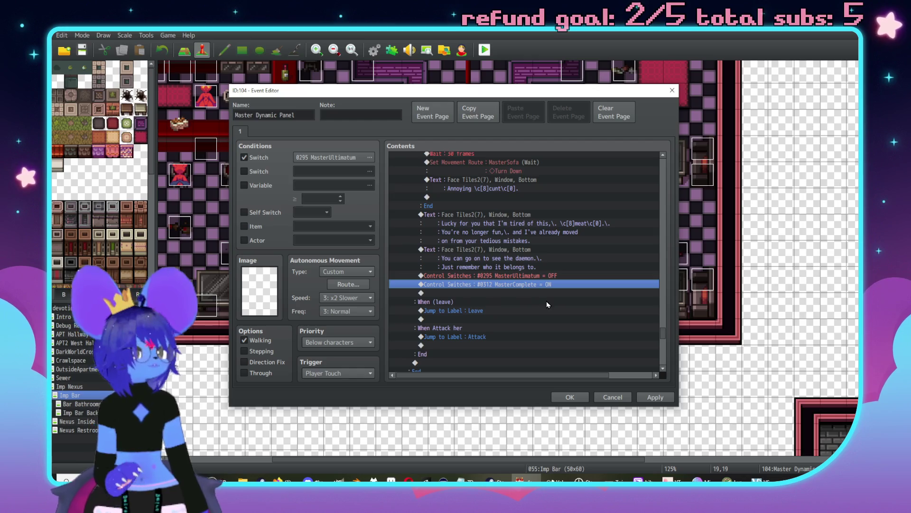